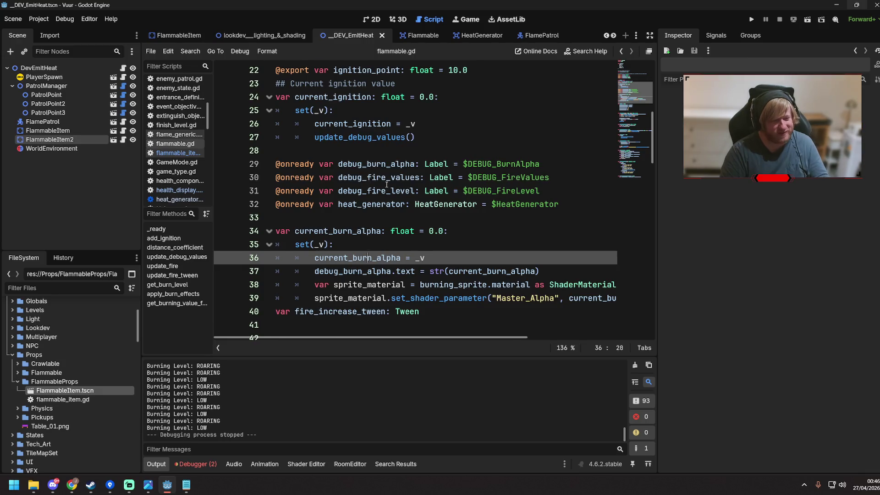
Step: Cut heat_generator.start_timer_manually() out of the MEDIUM branch in flammable.gd
scroll(387, 185, down, 9)
scroll(388, 186, down, 14)
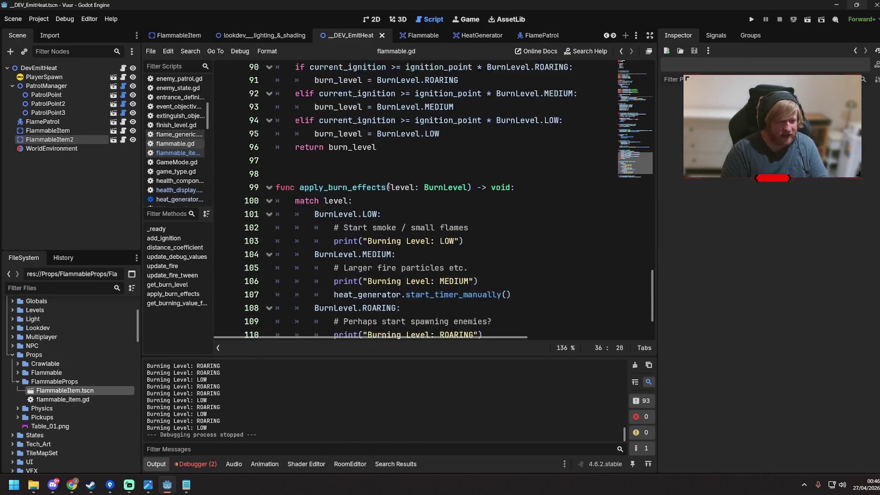
scroll(388, 187, down, 2)
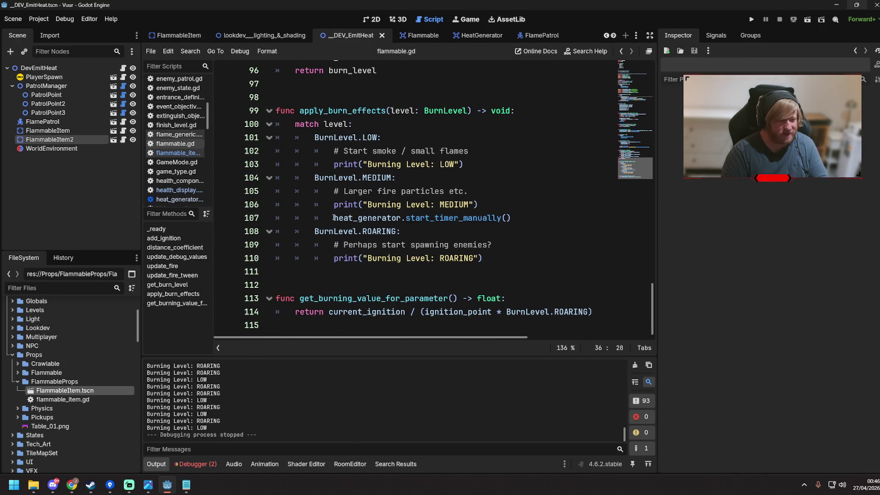
drag(334, 218, 423, 220)
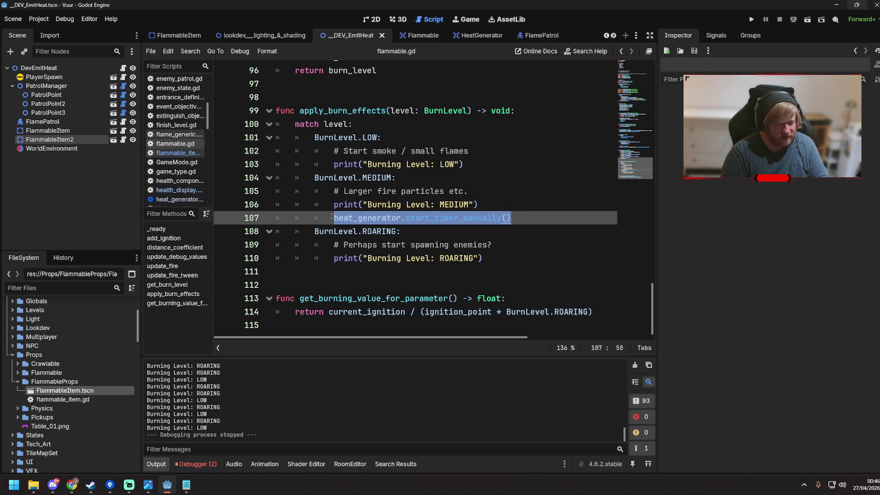
key(BackSpace)
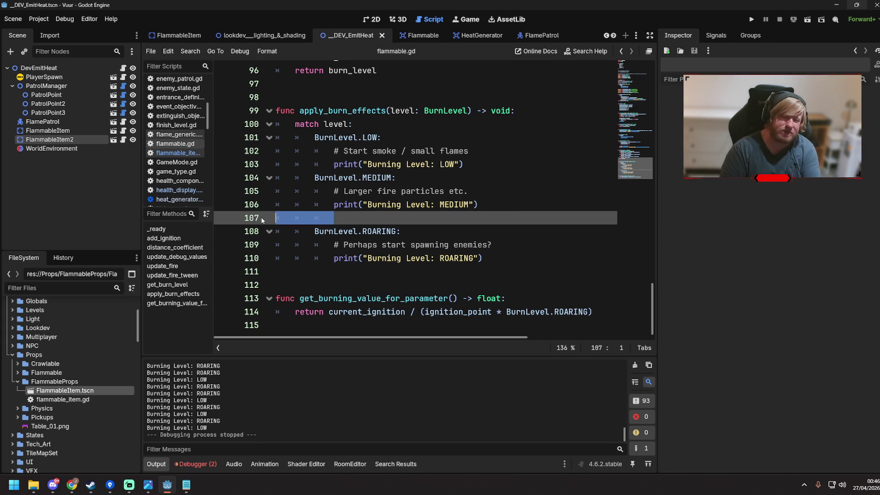
key(BackSpace)
key(BackSpace)
Step: Paste the call under the LOW print line, save flammable.gd and run the game
click(483, 165)
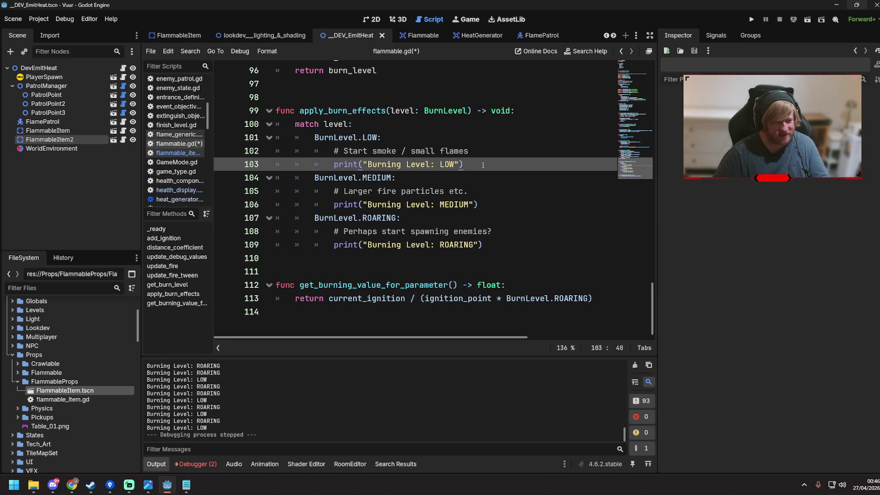
key(Return)
text(heat_generator.start_timer_manually())
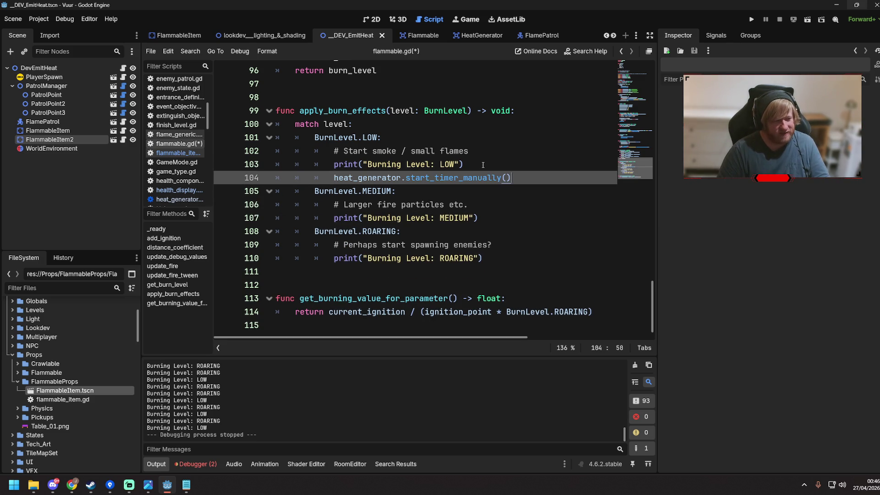
key(ctrl+s)
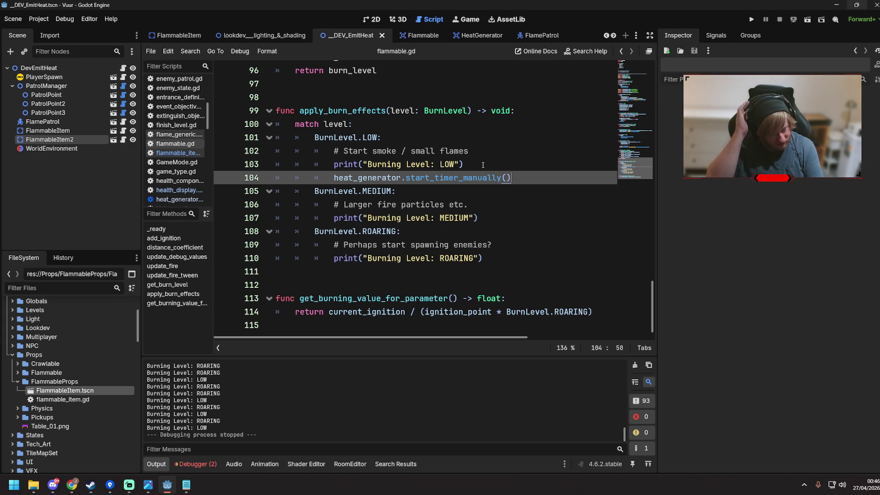
key(F5)
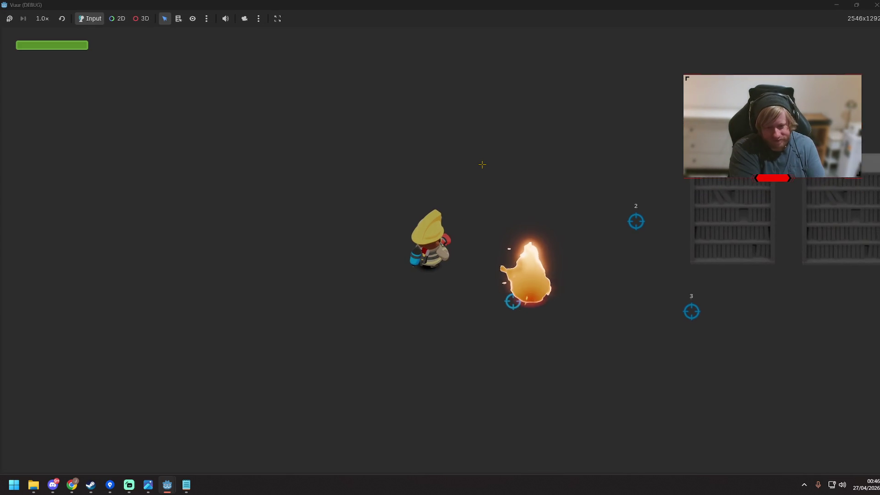
Step: Walk the player up to the bookshelves until the left shelf burns at Level 3
key(s)
key(d)
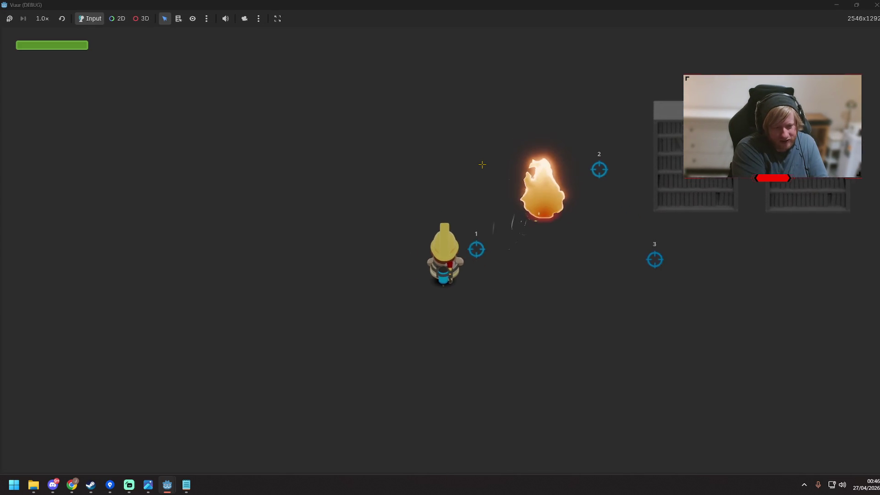
key(d)
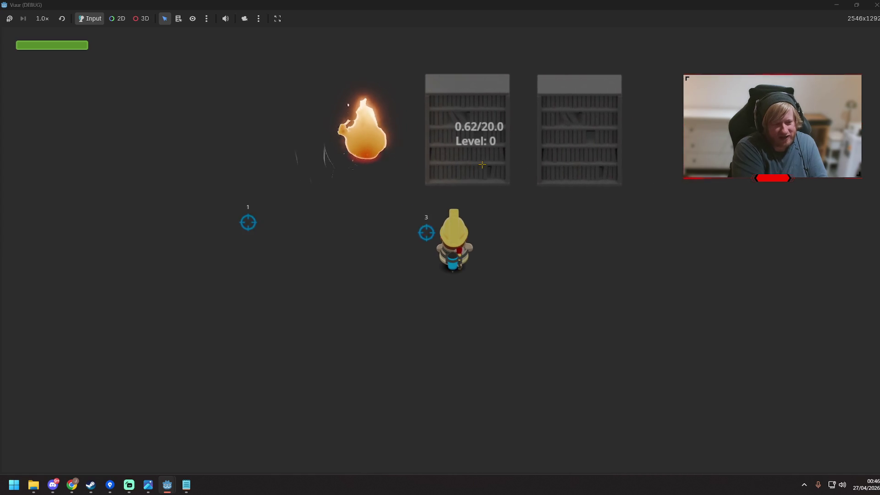
key(w)
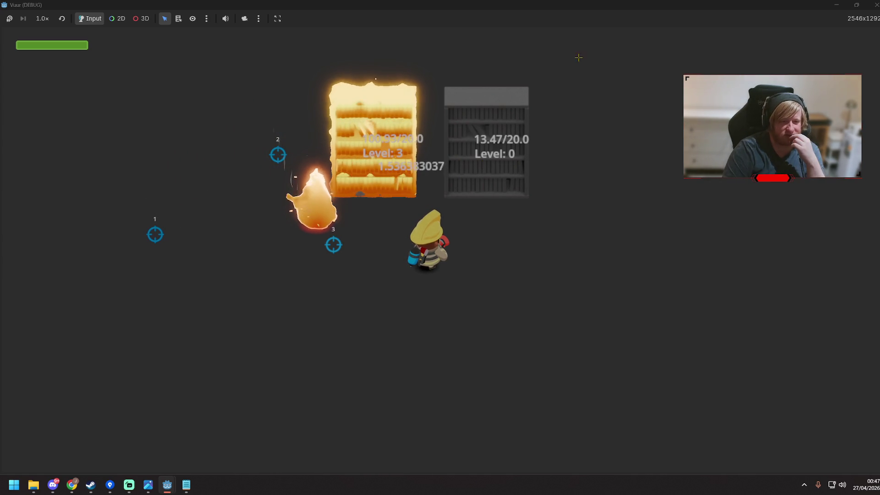
Step: Close the game and undo so start_timer_manually() returns under BurnLevel.MEDIUM
click(874, 8)
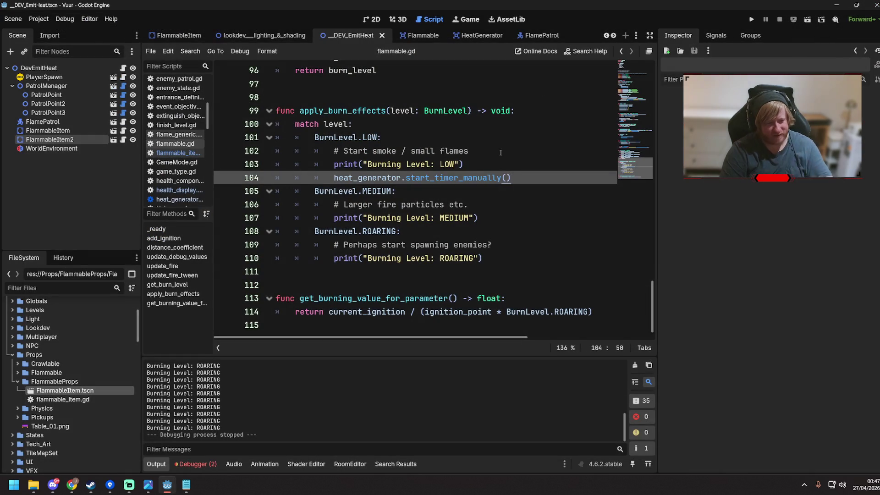
click(533, 139)
key(ctrl+z)
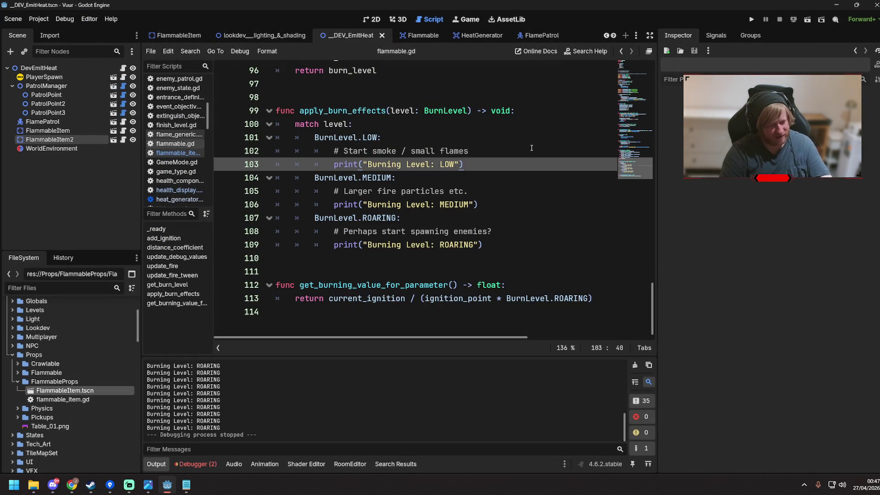
key(ctrl+z)
key(ctrl+z)
click(519, 177)
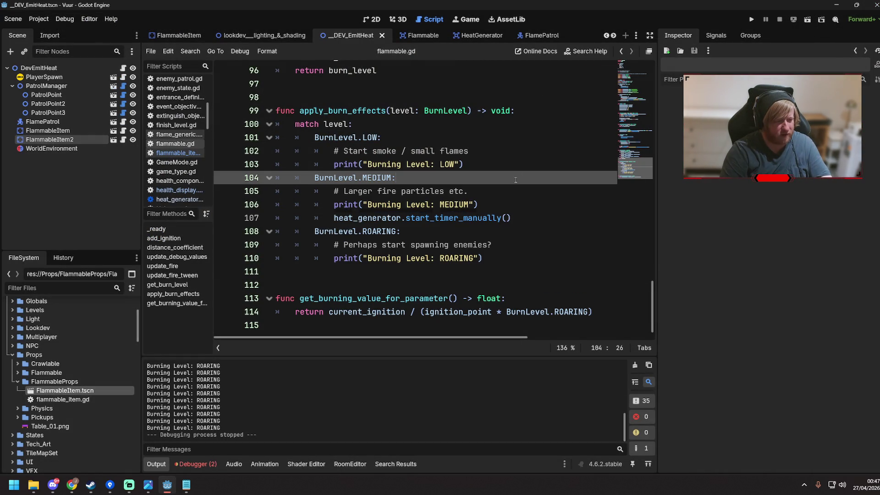
Step: Show the __DEV_EmitHeat scene in the 2D view with FlammableItem selected
click(473, 155)
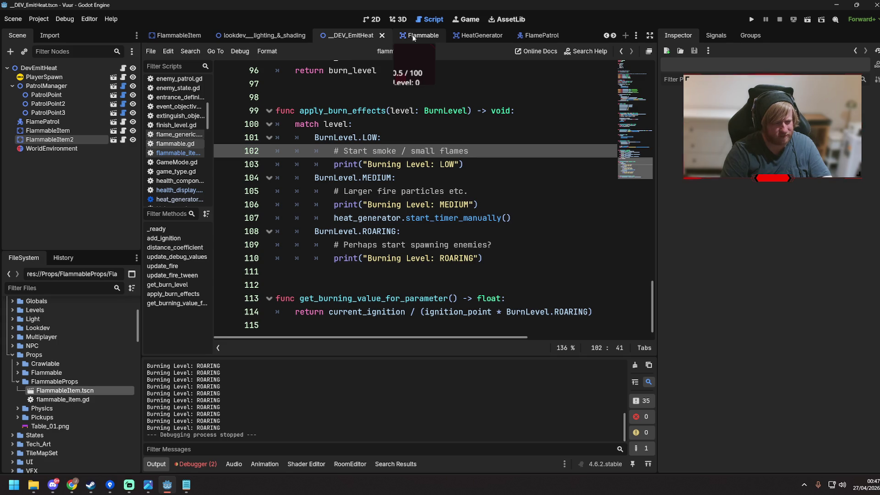
click(480, 192)
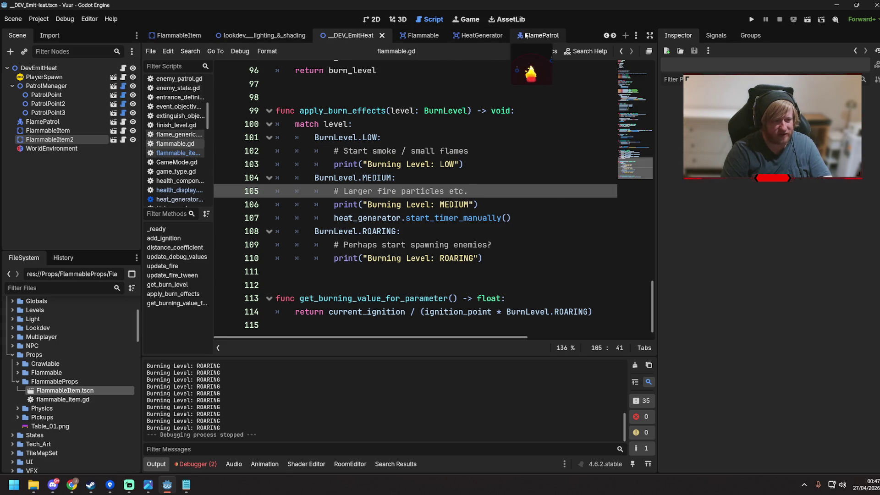
click(369, 21)
click(372, 116)
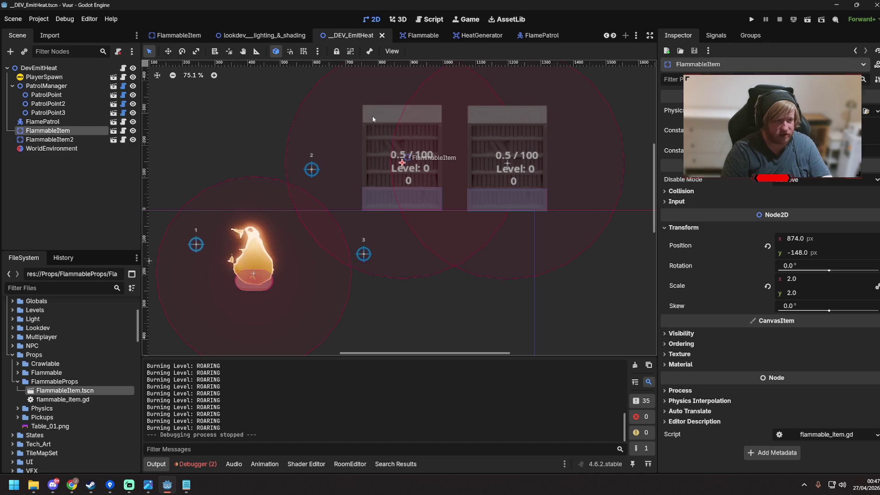
Step: In FlammableItem.tscn, change the HeatGenerator's Heat per Tick under Flammable and save
click(113, 131)
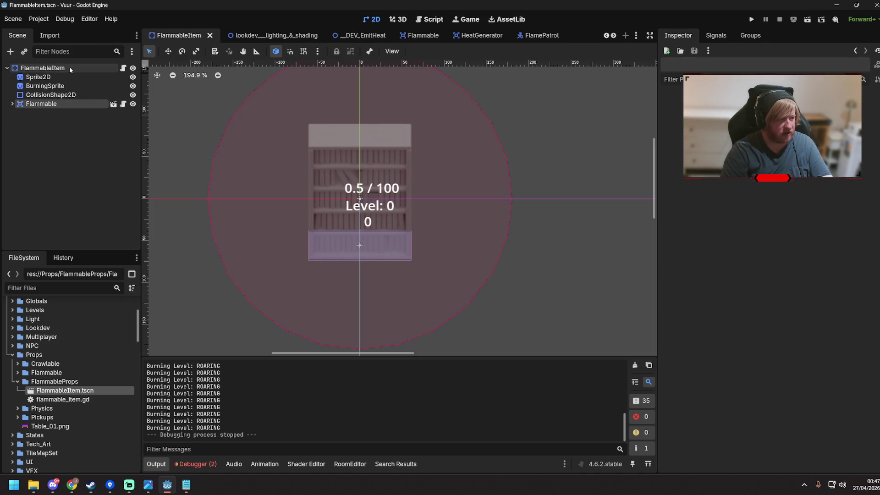
click(59, 105)
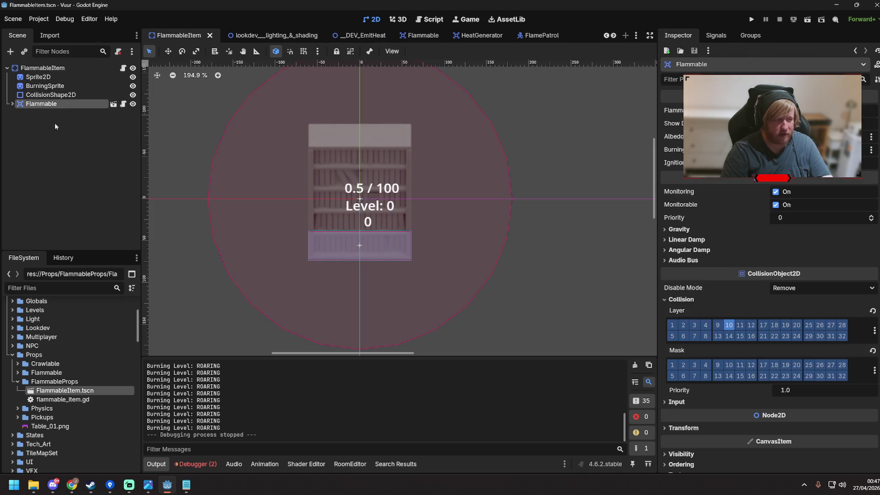
click(599, 189)
click(77, 105)
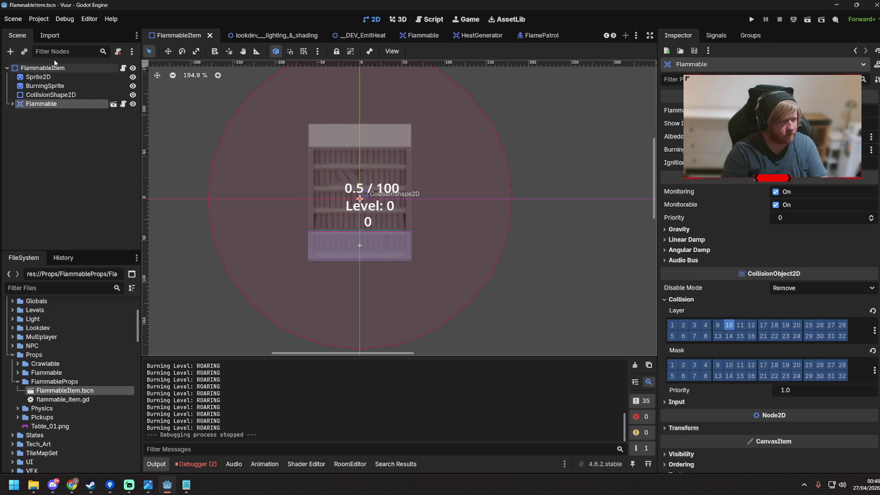
click(13, 104)
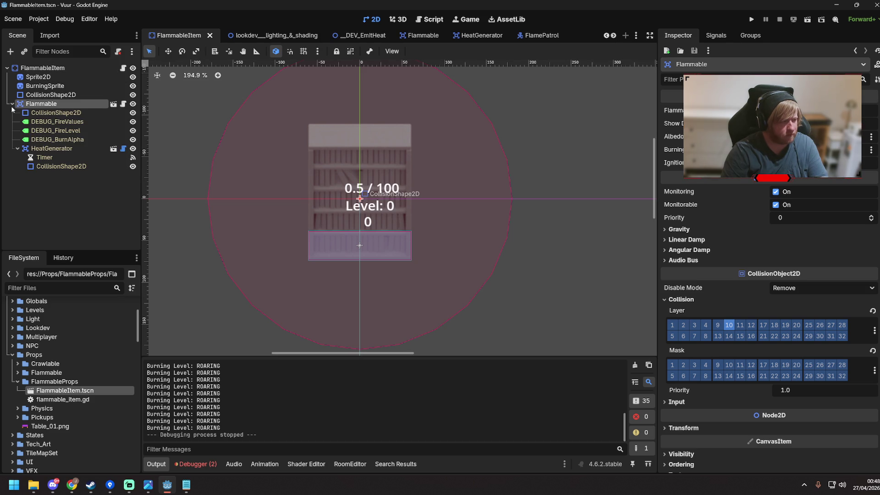
click(42, 150)
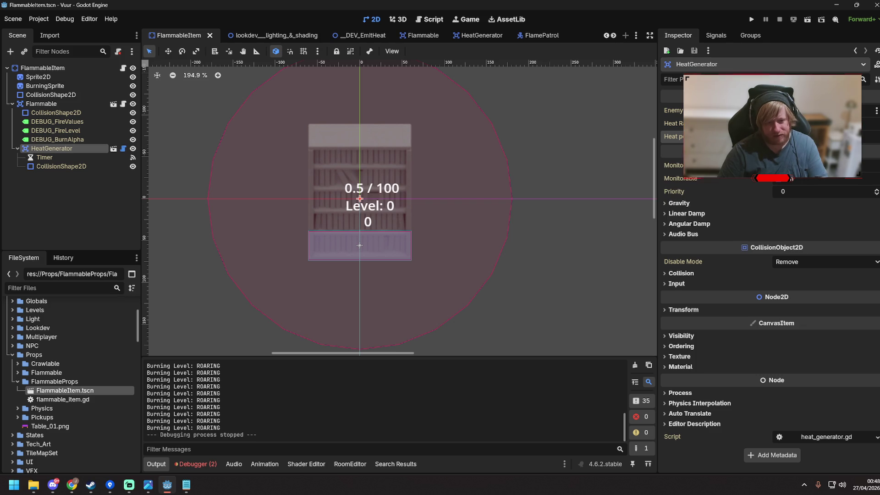
key(ctrl+s)
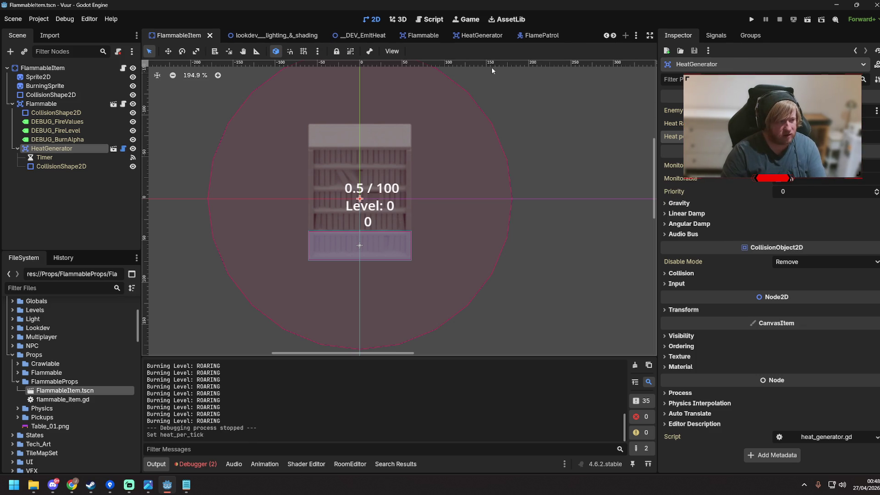
Step: Run __DEV_EmitHeat and walk the player by the bookshelves until both reach Level 3, then stop
click(377, 37)
key(F6)
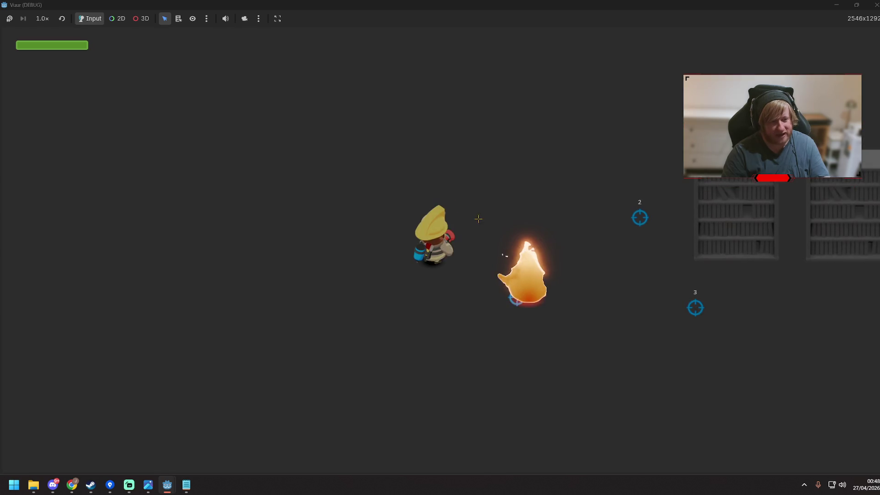
key(d)
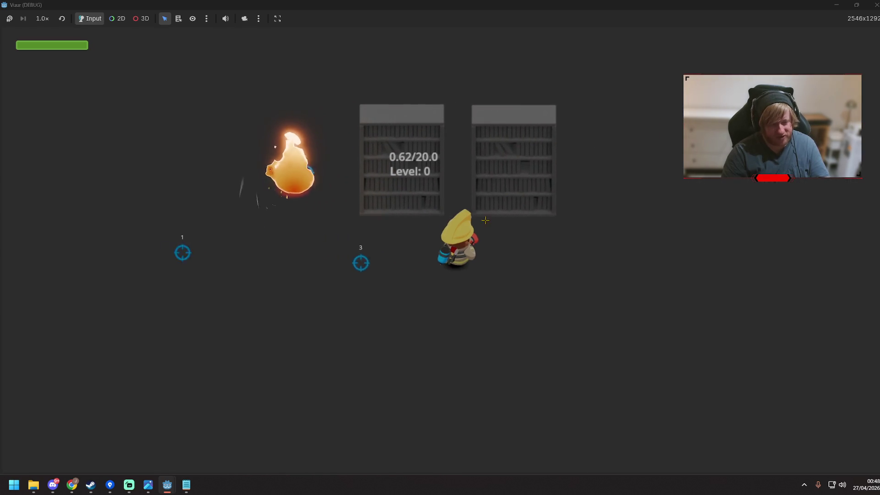
key(w)
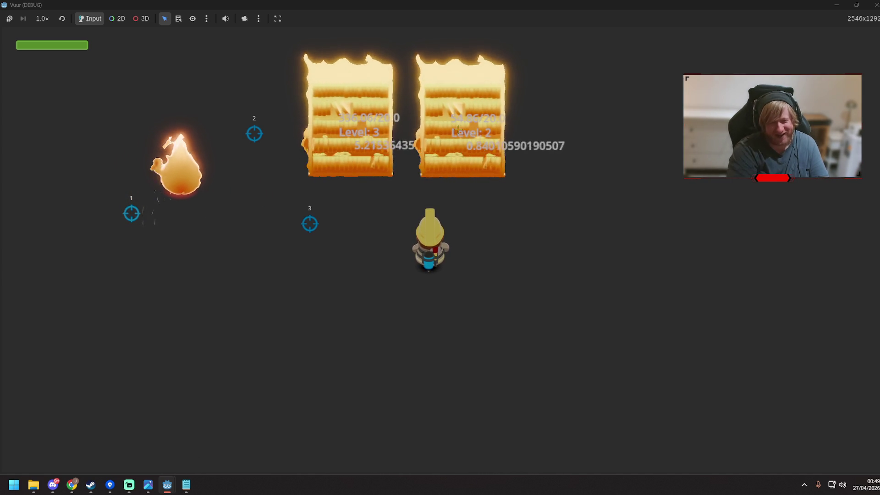
key(d)
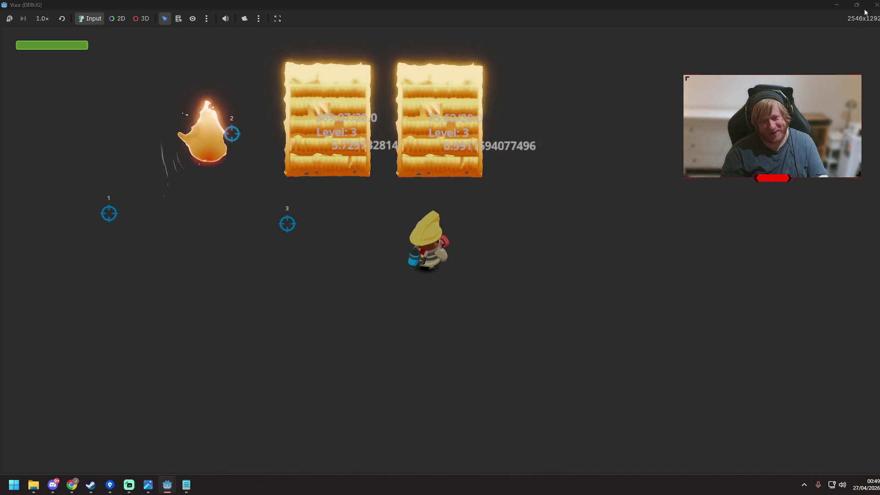
key(F8)
Step: Save __DEV_EmitHeat and look over the Flammable, HeatGenerator scenes and FlammableItem2
key(ctrl+s)
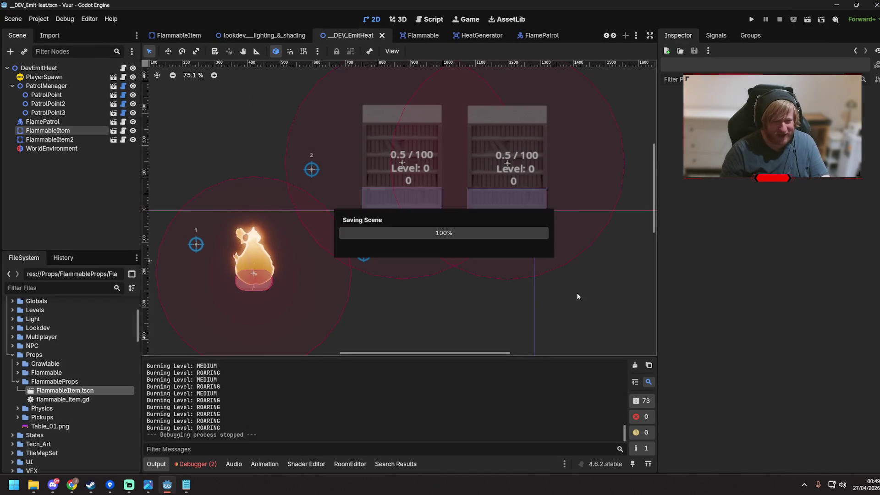
click(415, 35)
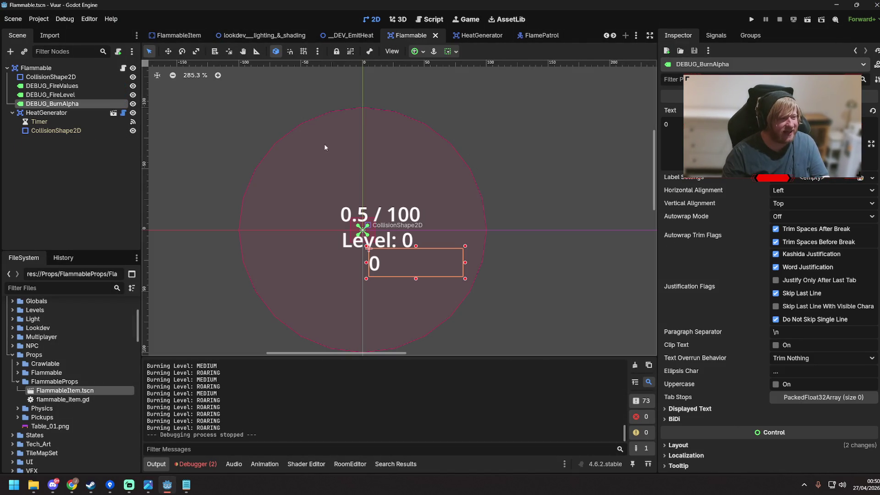
click(472, 35)
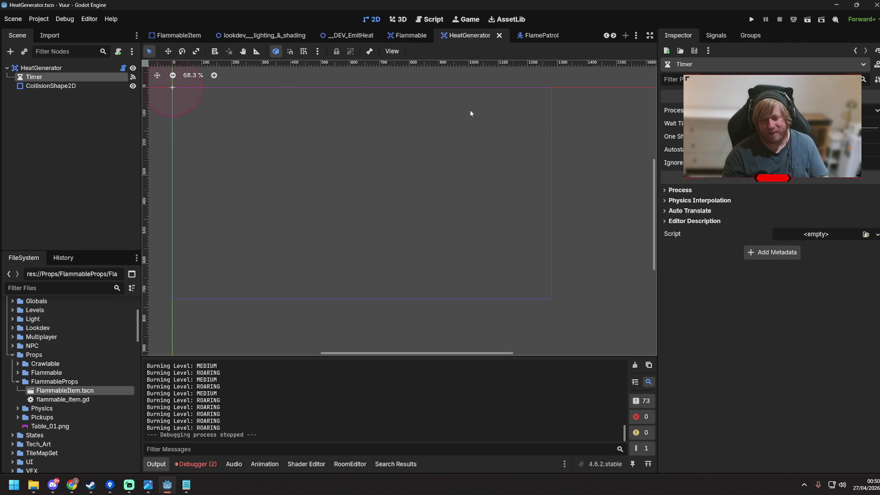
click(459, 121)
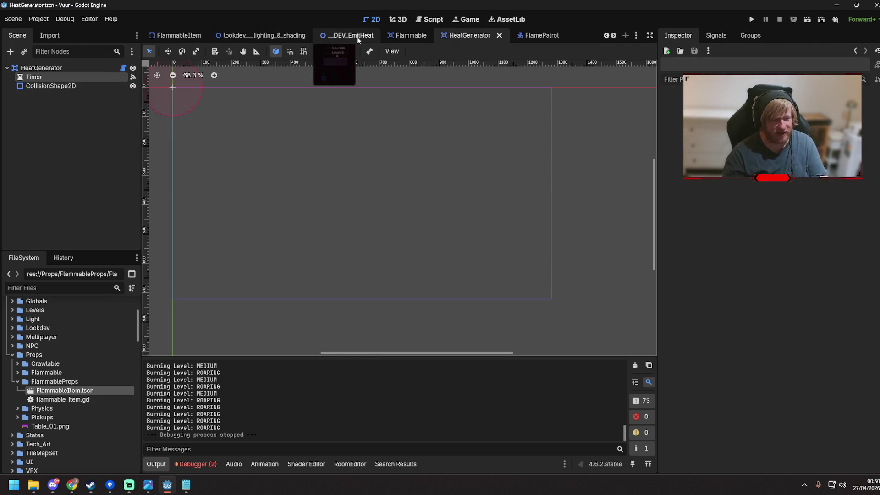
click(357, 37)
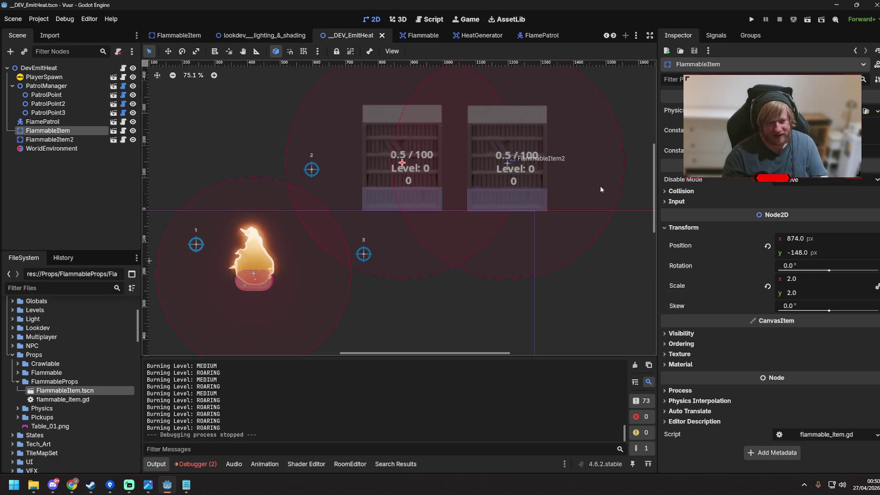
click(547, 109)
Step: Return to the Flammable scene and bring up flammable.gd's apply_burn_effects code
click(410, 36)
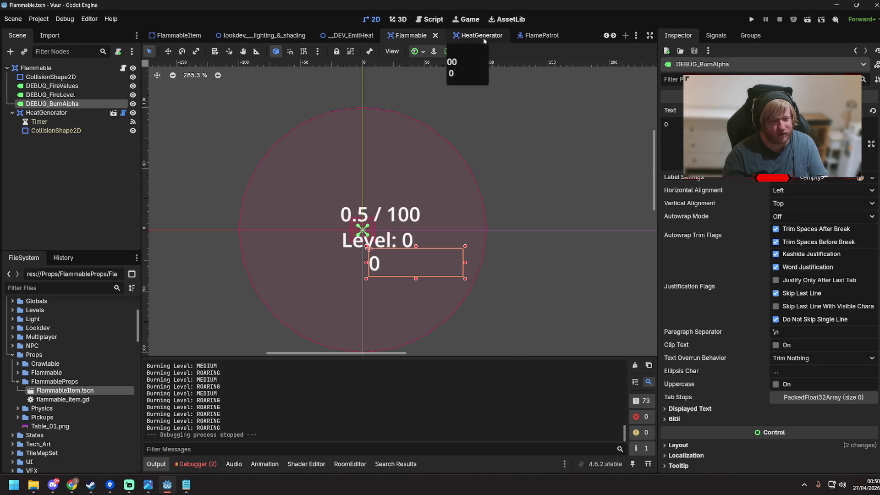
click(482, 36)
click(406, 38)
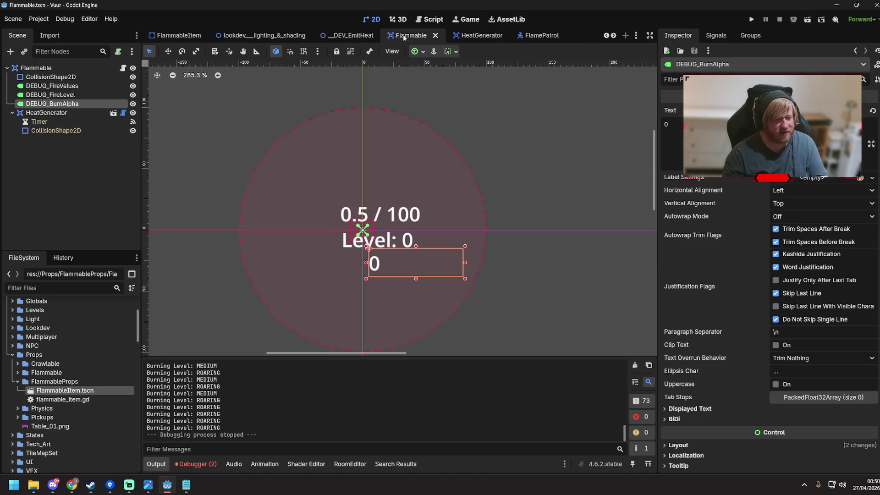
click(510, 158)
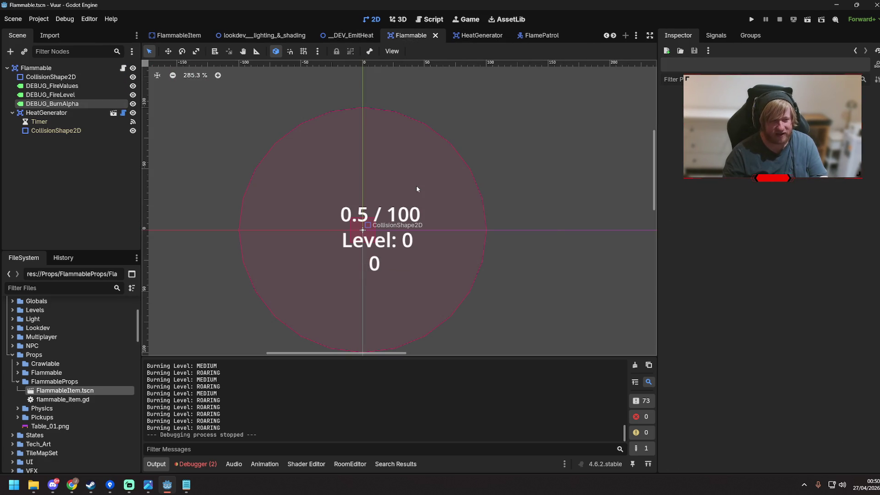
click(426, 21)
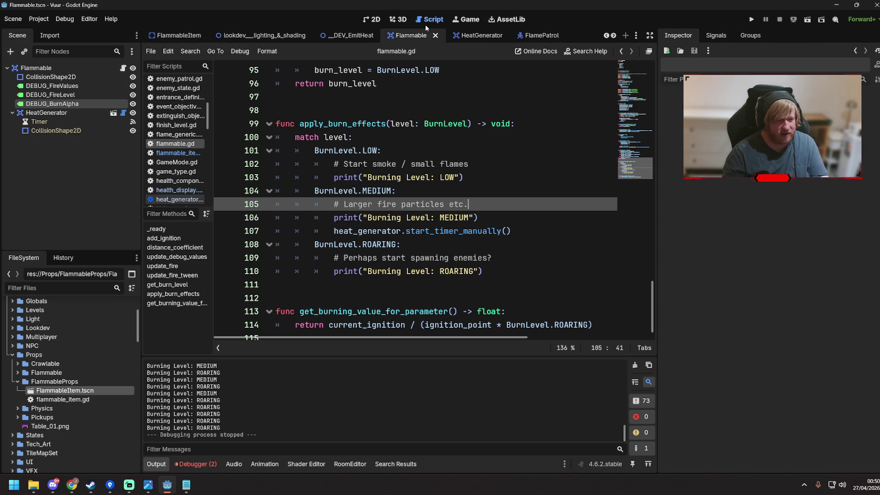
scroll(483, 204, up, 7)
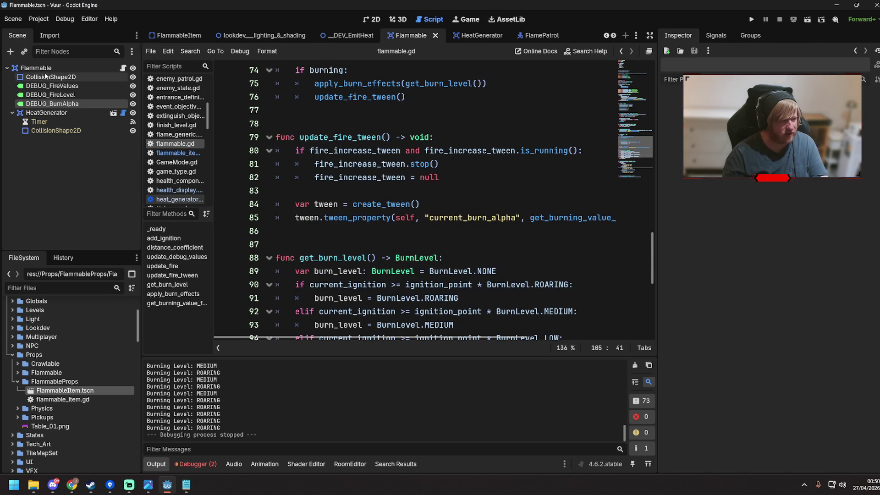
click(48, 113)
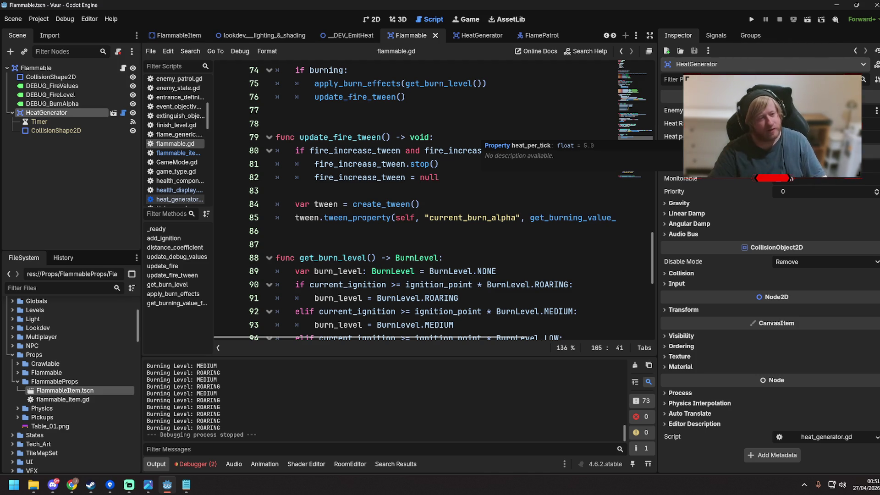
click(425, 154)
scroll(419, 229, up, 15)
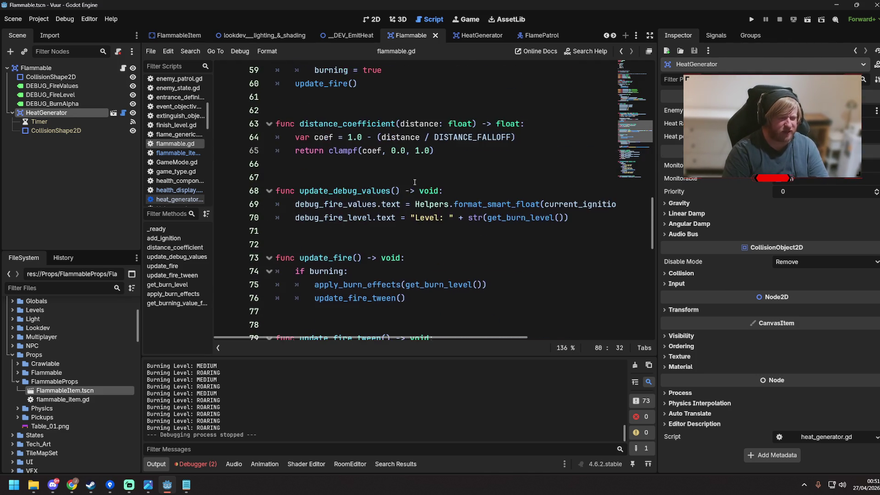
scroll(418, 228, up, 9)
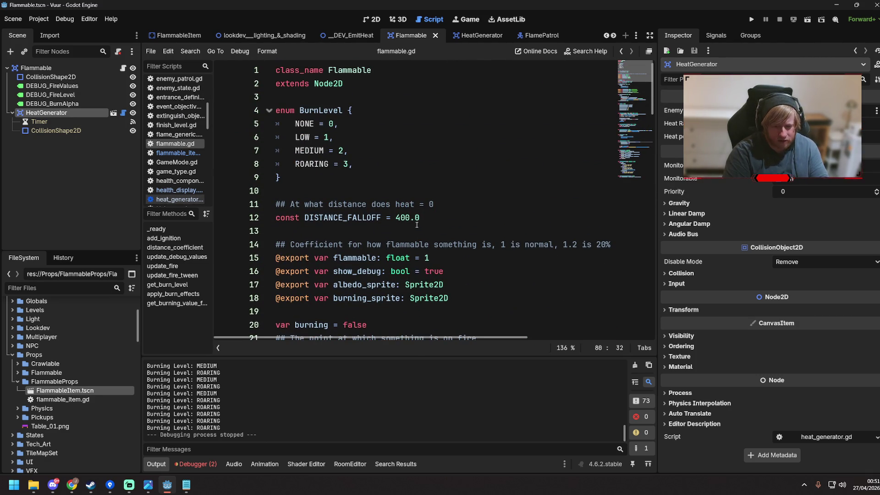
scroll(418, 224, down, 3)
scroll(417, 225, down, 2)
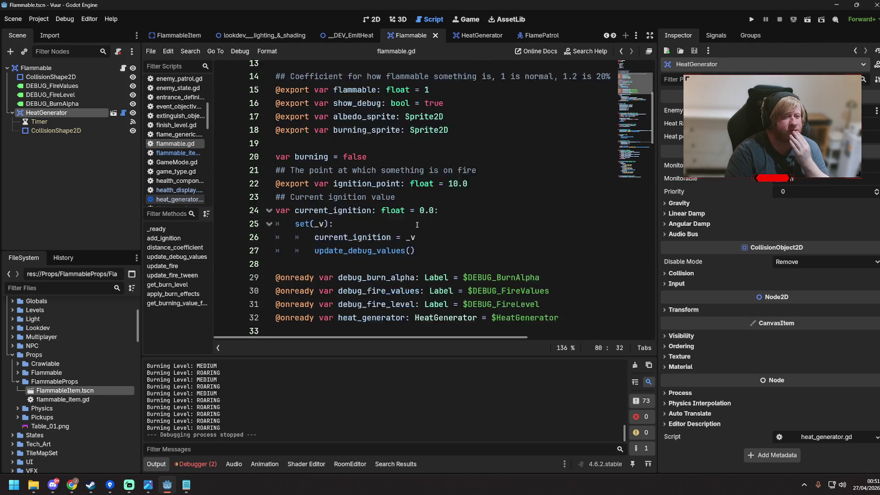
scroll(418, 224, down, 2)
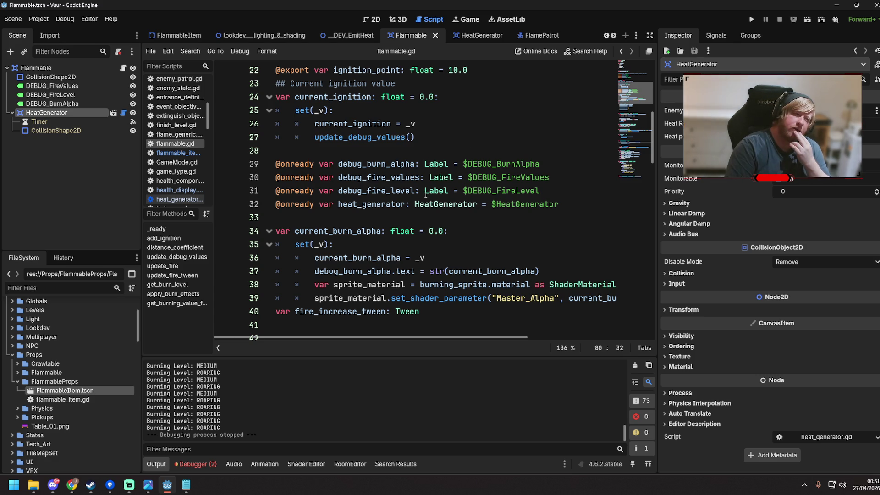
scroll(328, 194, up, 5)
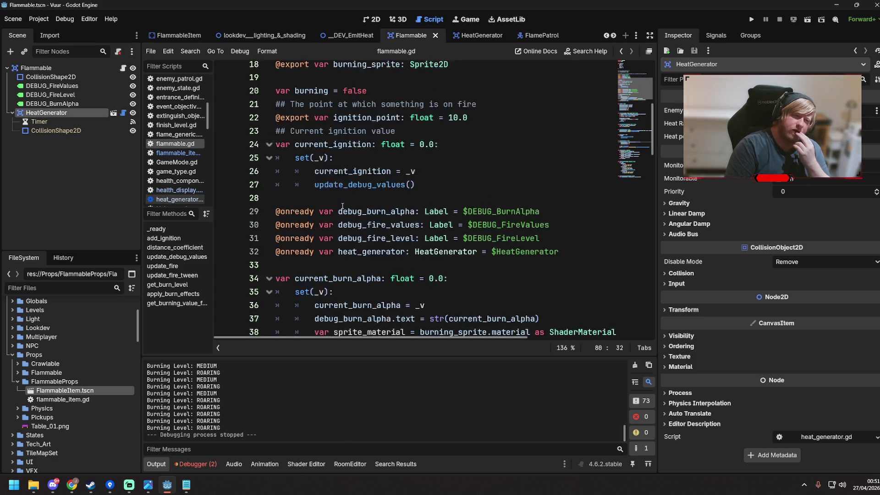
scroll(342, 205, up, 2)
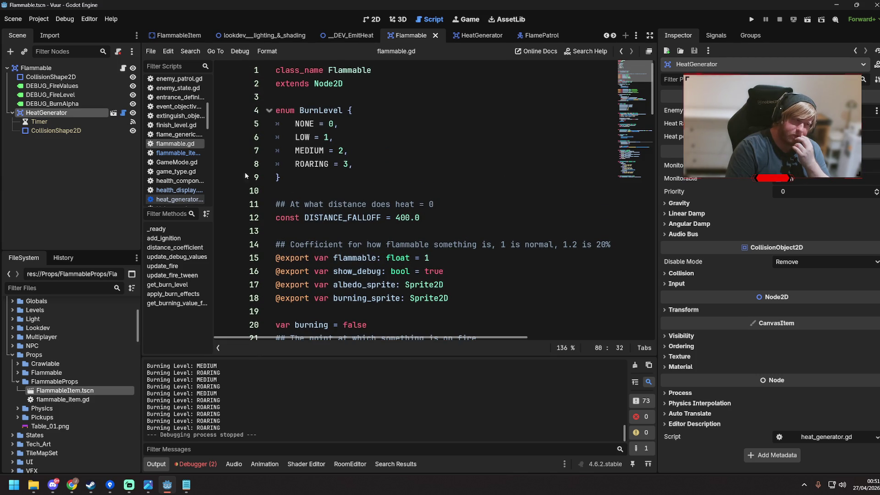
Step: Bring up heat_generator.gd from the HeatGenerator node, leave class_name intact, and save
right_click(65, 114)
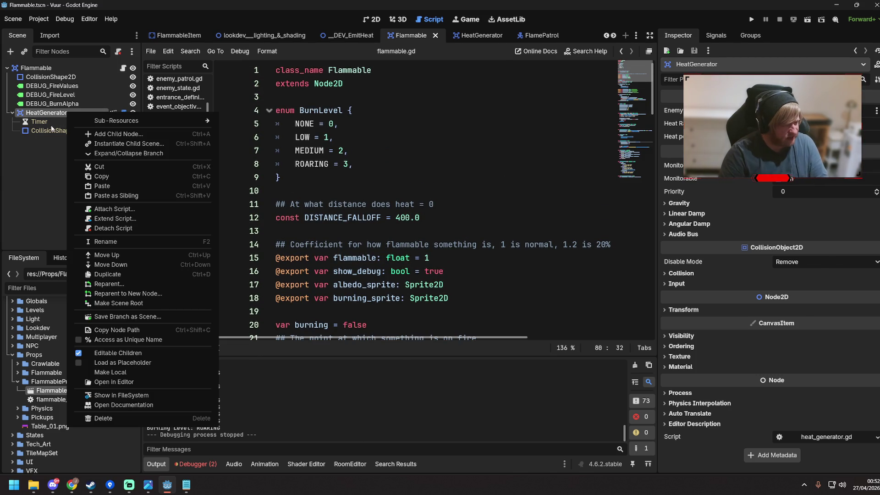
click(132, 219)
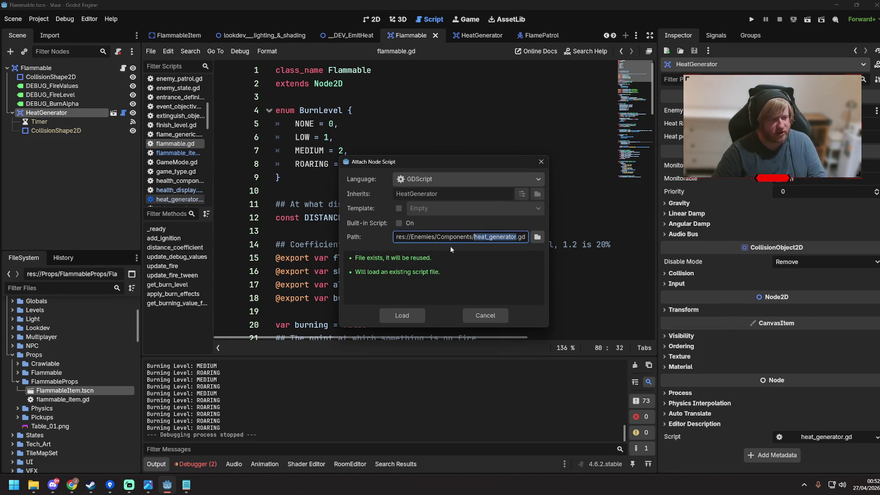
key(Return)
scroll(457, 161, up, 5)
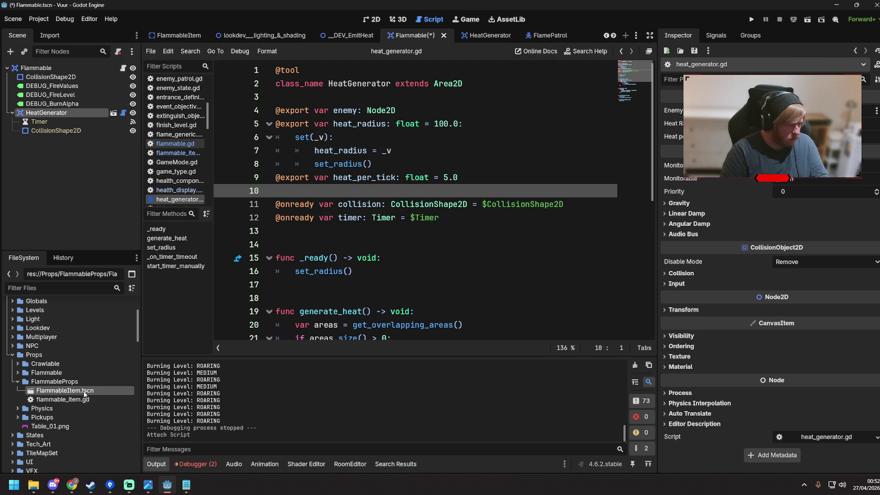
key(ctrl+z)
key(ctrl+End)
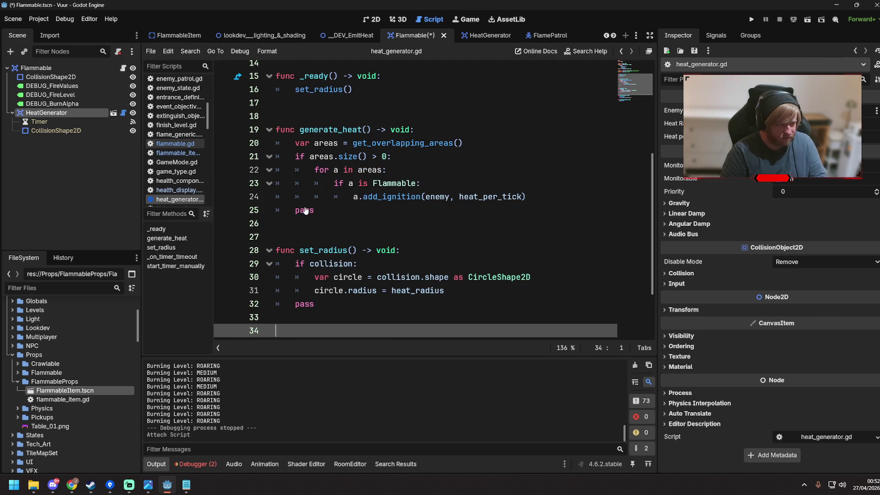
key(ctrl+shift+z)
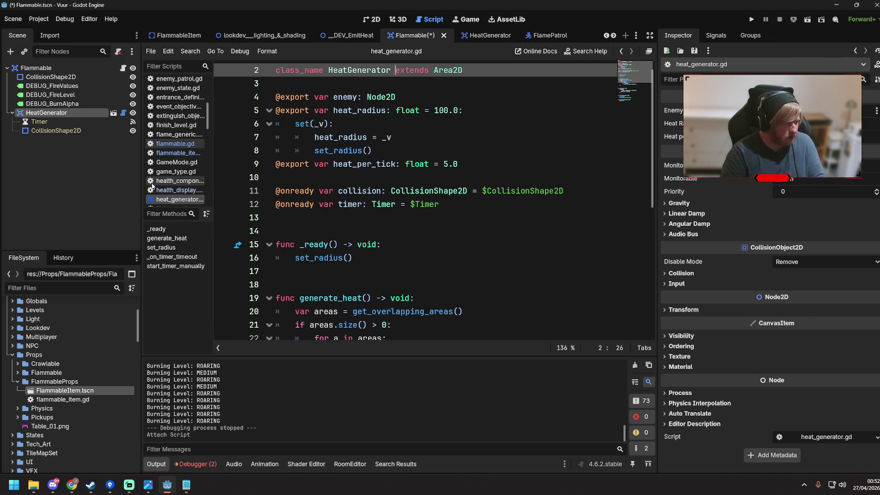
click(438, 191)
key(ctrl+s)
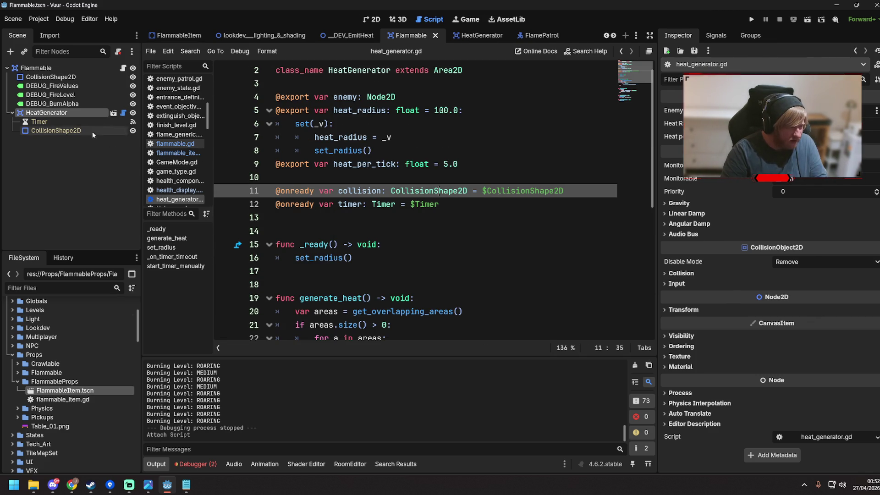
Step: Attach a new flammable_heat_generator.gd extending HeatGenerator to the HeatGenerator node
right_click(89, 112)
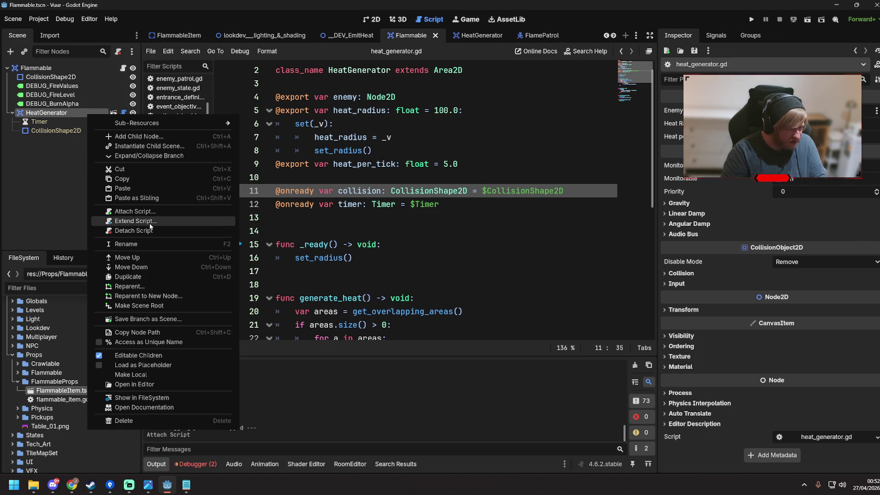
click(147, 231)
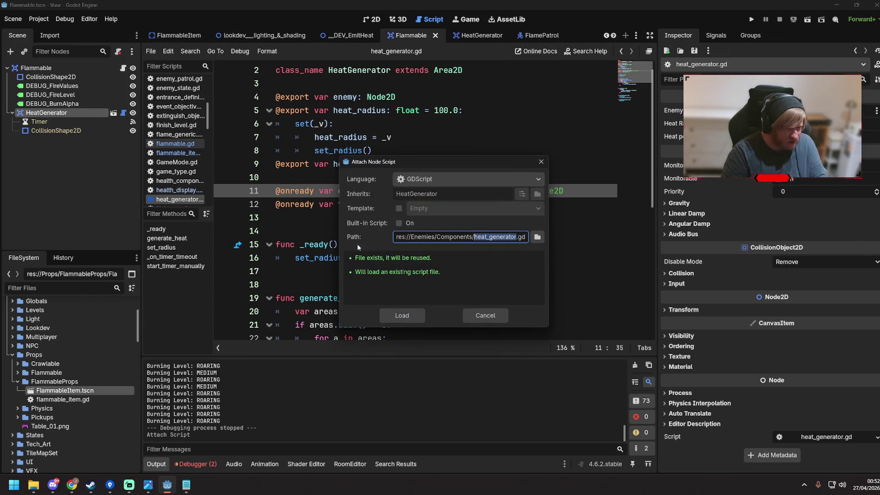
click(405, 315)
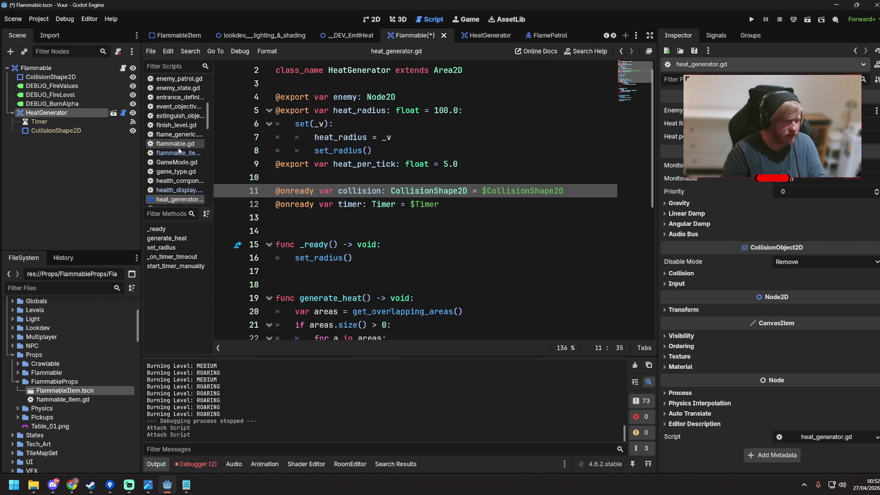
right_click(95, 115)
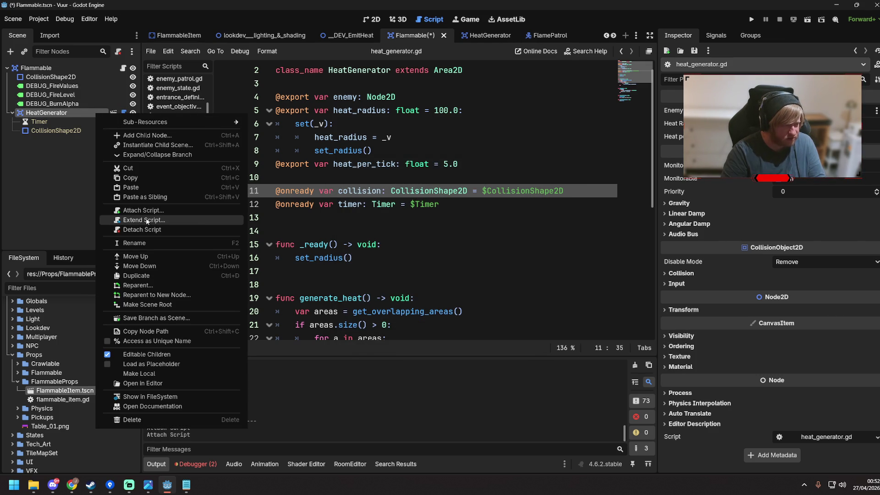
click(156, 220)
text(flamma.gd)
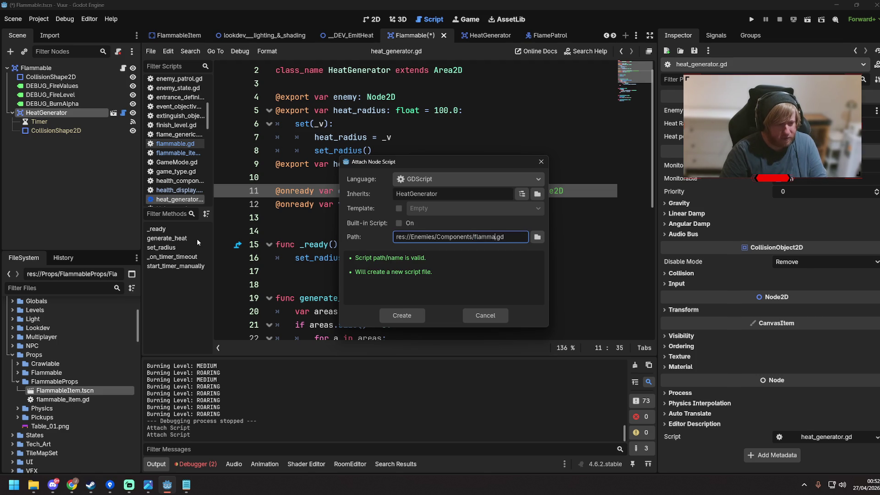
text(at_generator)
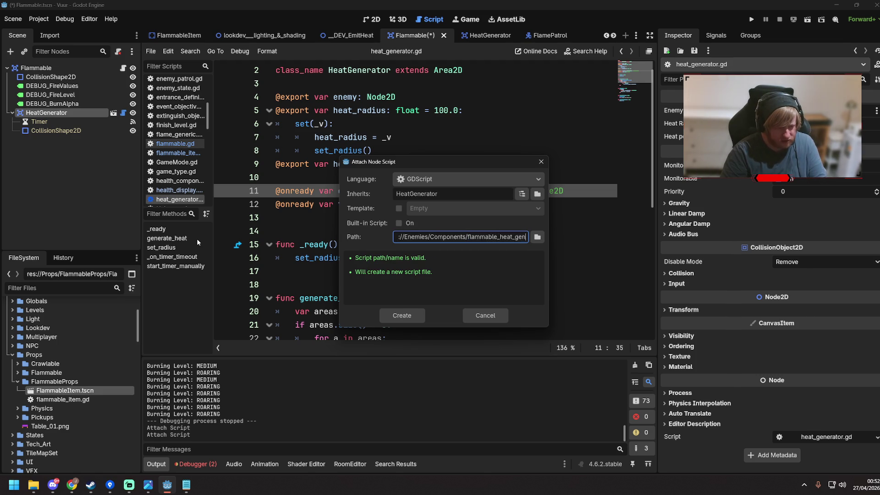
key(Return)
click(472, 191)
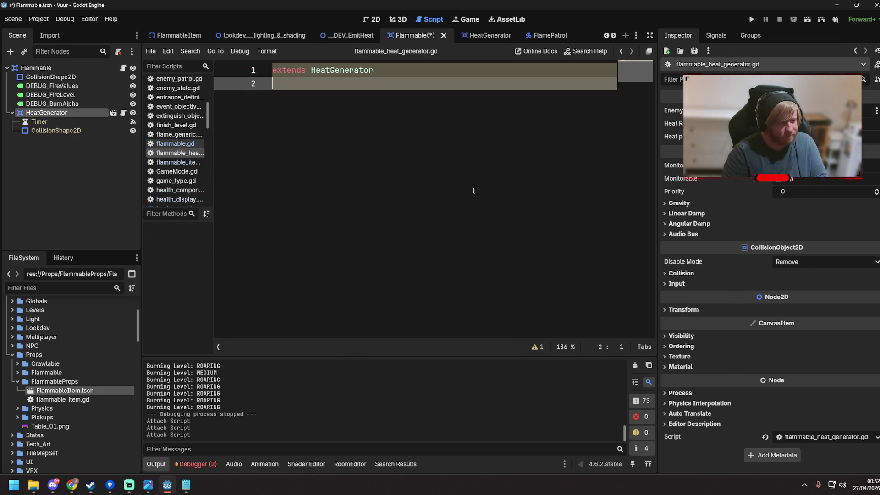
key(Return)
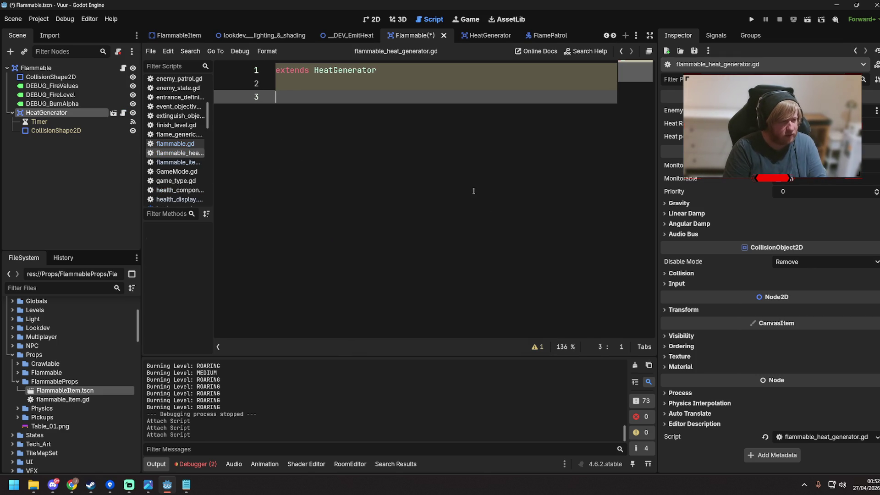
text(he)
key(BackSpace)
key(BackSpace)
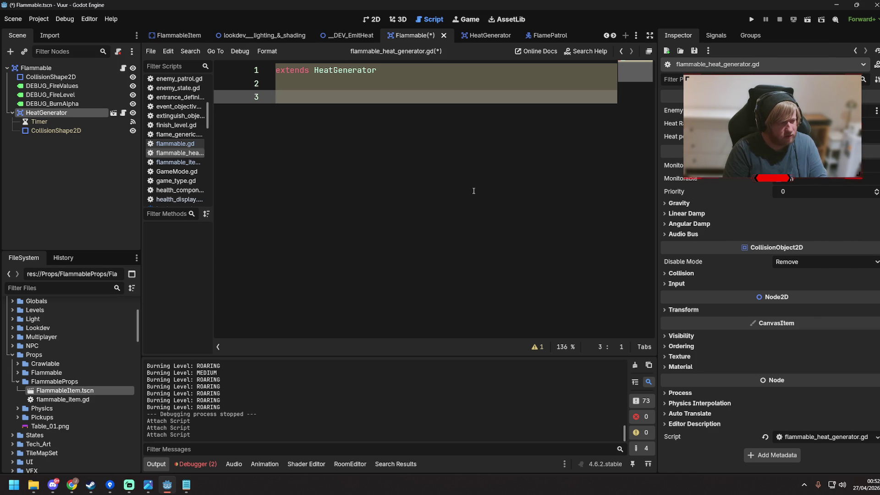
text(fu)
key(BackSpace)
key(BackSpace)
key(BackSpace)
key(ctrl+s)
key(Return)
text(he)
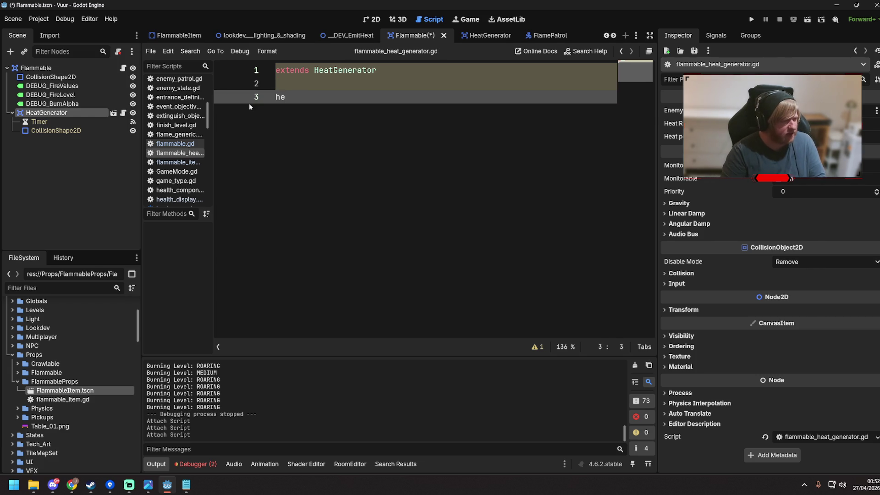
key(BackSpace)
key(BackSpace)
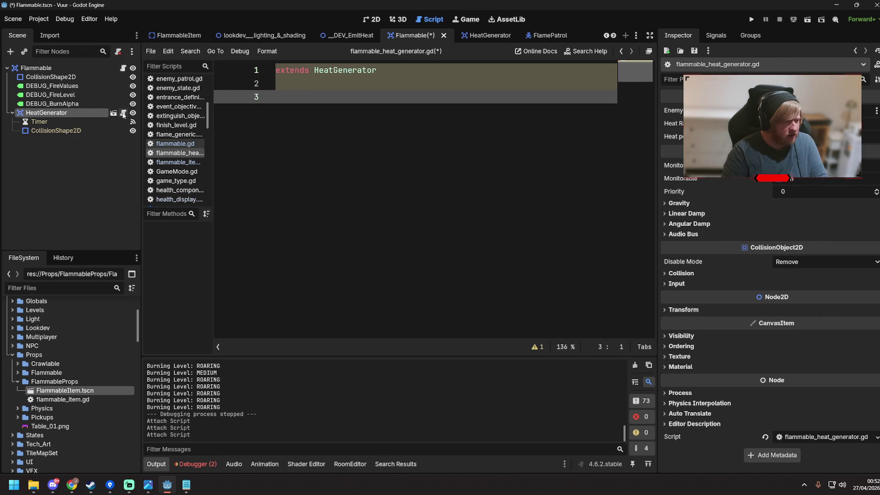
scroll(179, 186, down, 1)
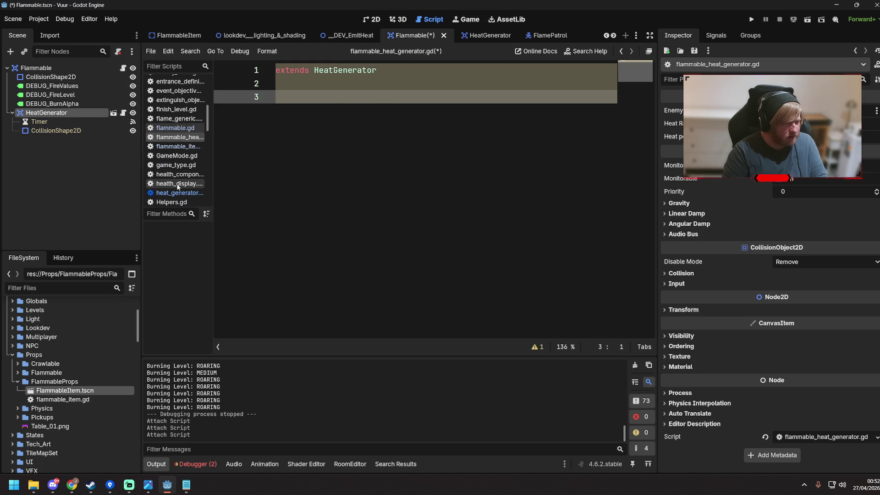
Step: In heat_generator.gd, add an empty get(): block under heat_per_tick
click(178, 192)
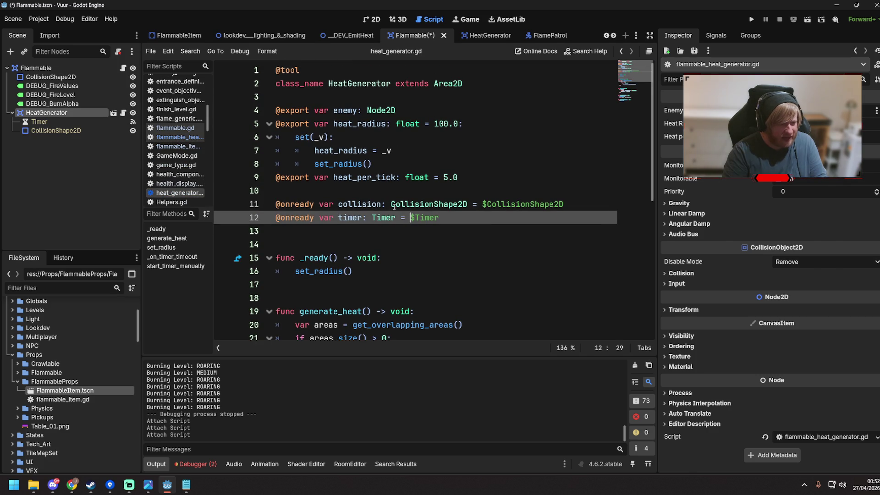
click(472, 177)
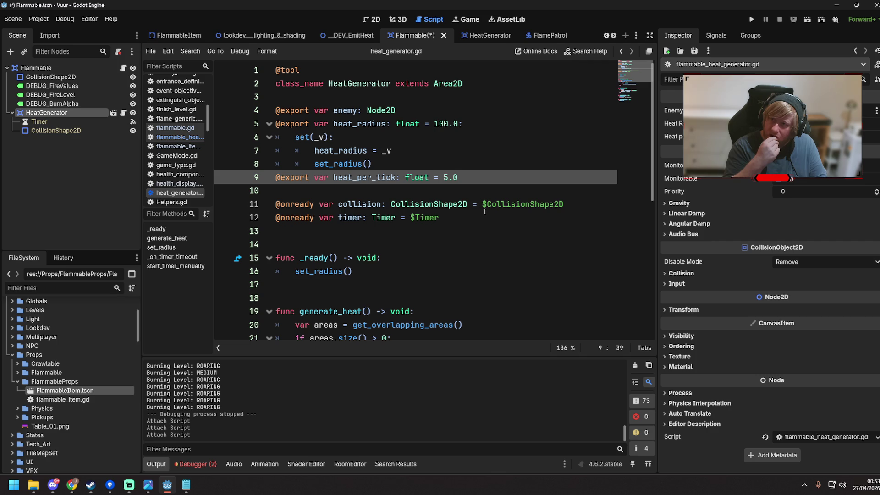
text( :)
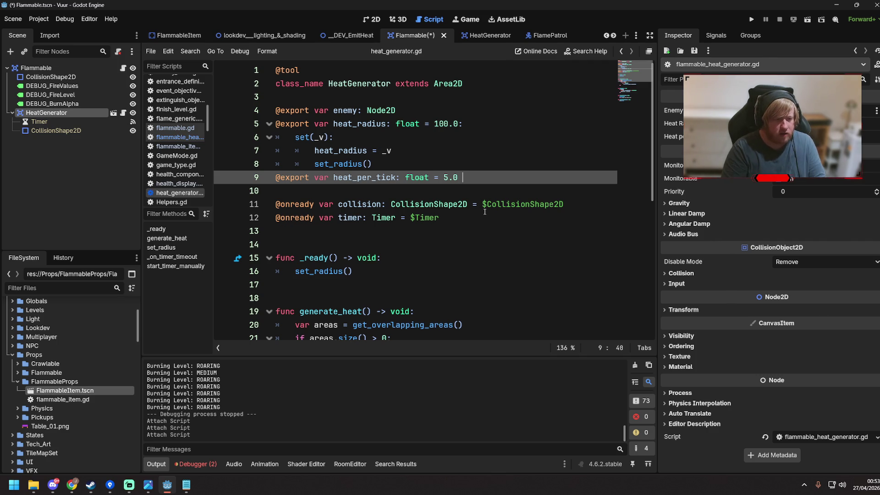
key(Return)
text(get)
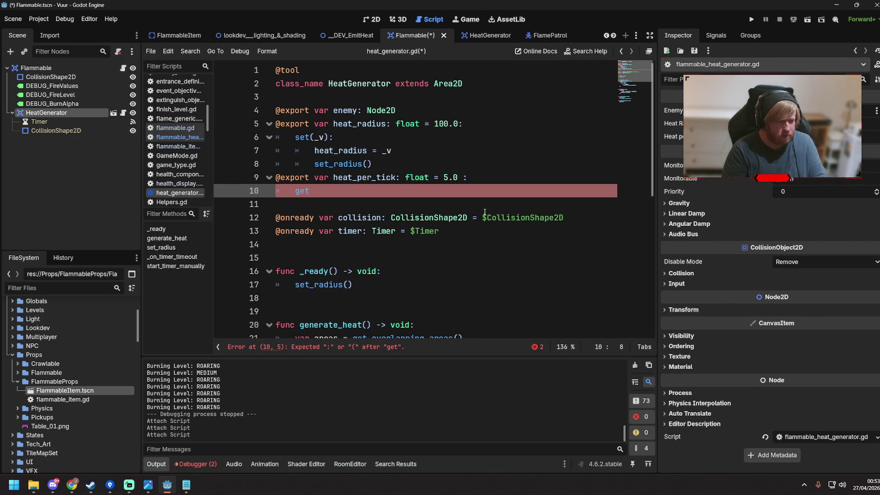
text(():)
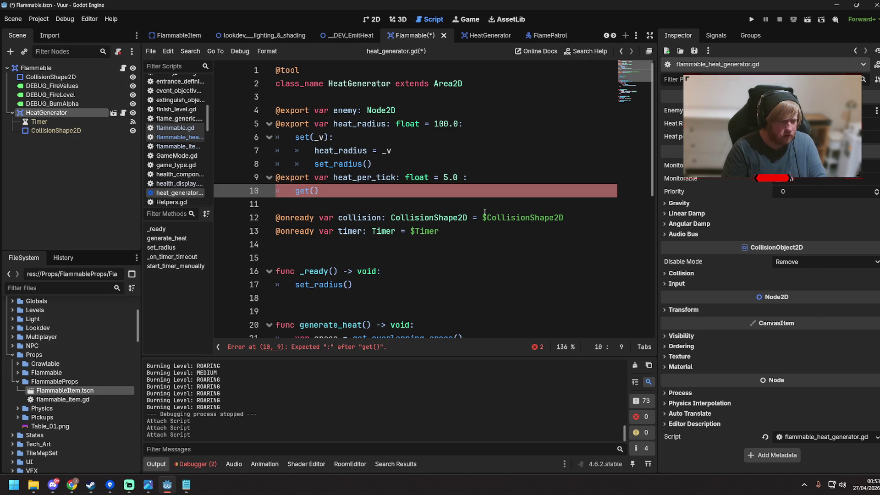
key(Return)
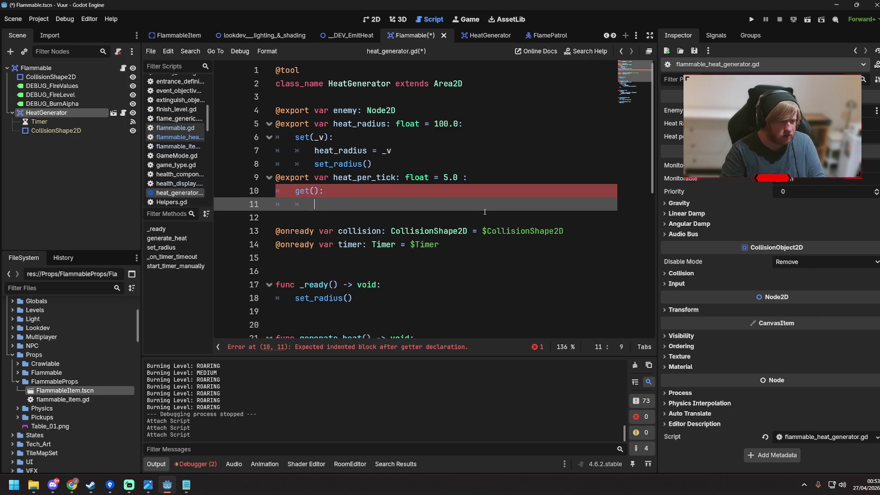
Step: Add func get_heat_per_tick() -> float returning heat_per_tick, and save
scroll(485, 212, down, 2)
click(311, 243)
key(Return)
key(Up)
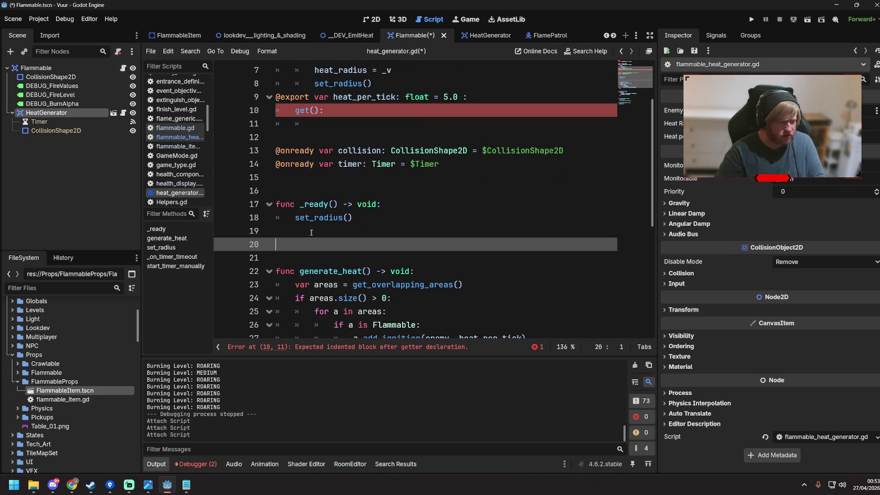
text(func ge)
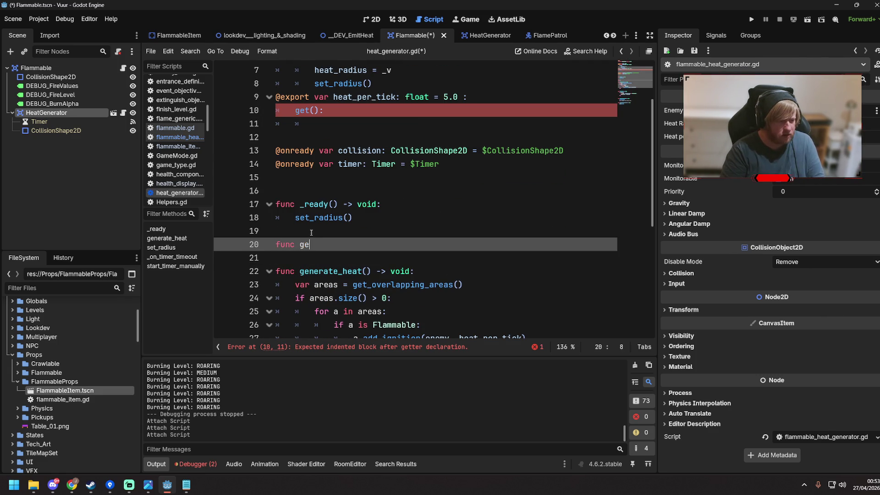
text(t_heat_per_t)
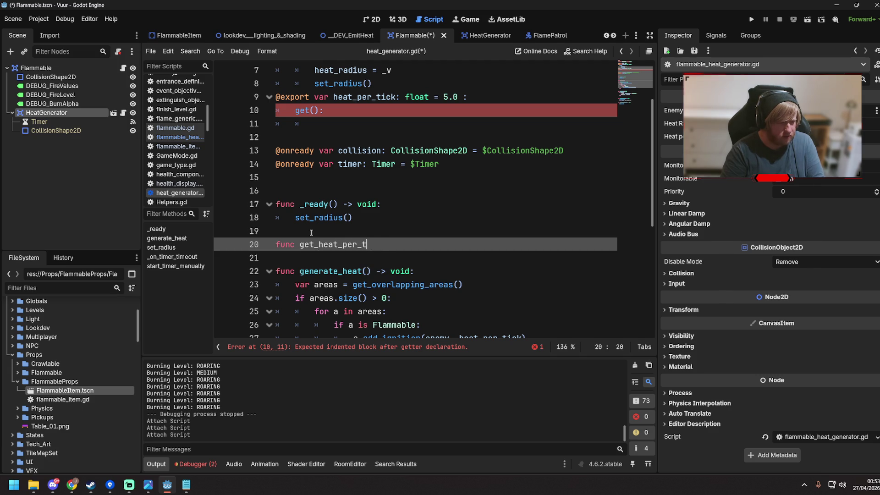
text(ick() -> flo)
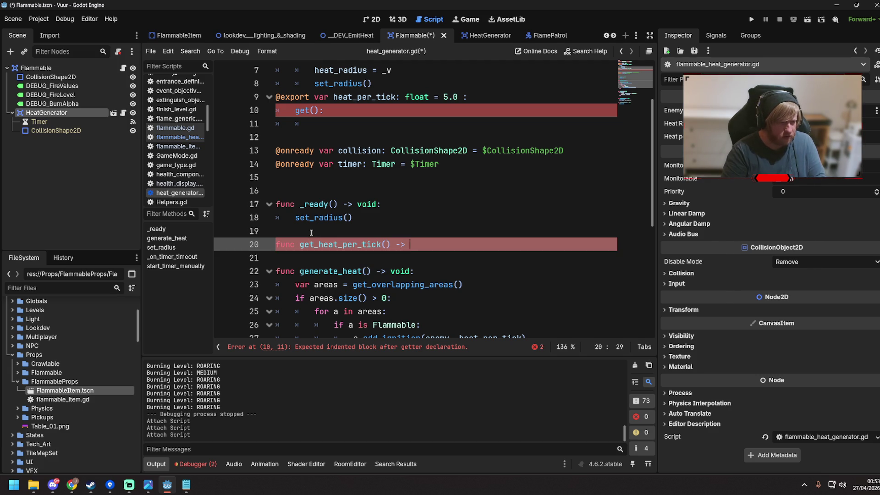
text(at:)
key(Return)
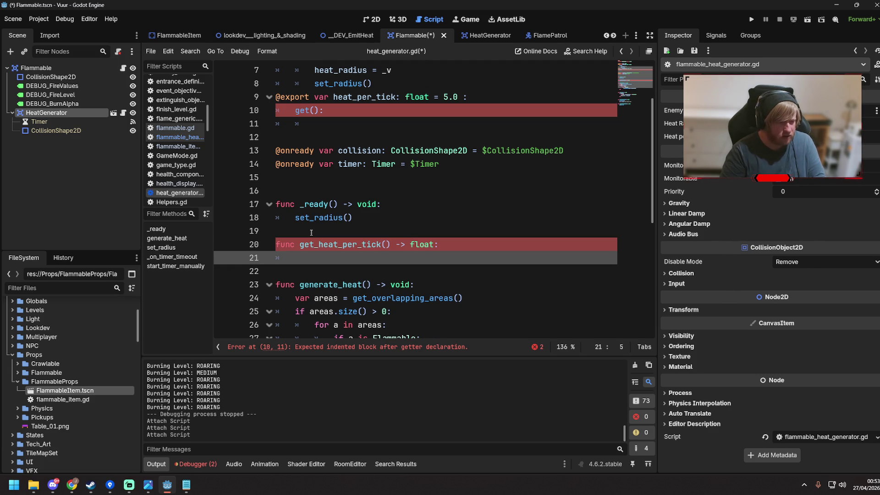
text(retur)
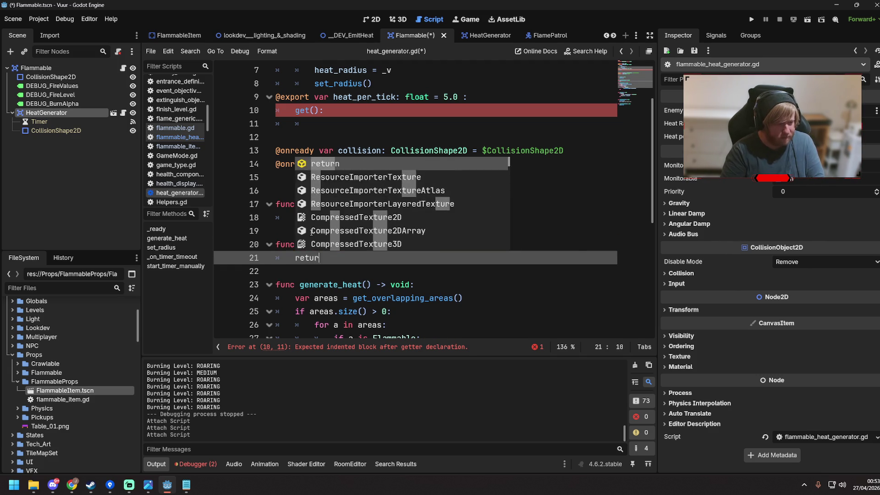
text(n heat)
key(Return)
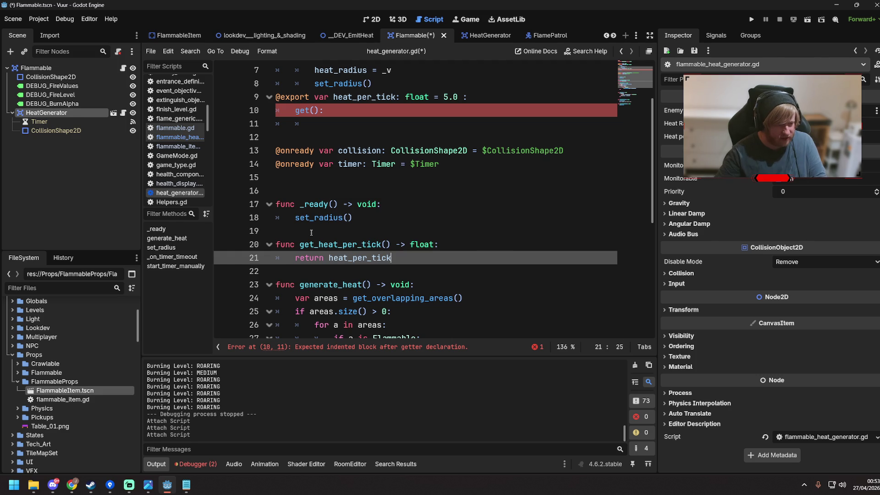
key(ctrl+s)
Step: Make the heat_per_tick getter return get_heat_per_tick() and save the script
mouse_move(325, 111)
mouse_down()
mouse_move(262, 115)
mouse_move(326, 110)
mouse_up()
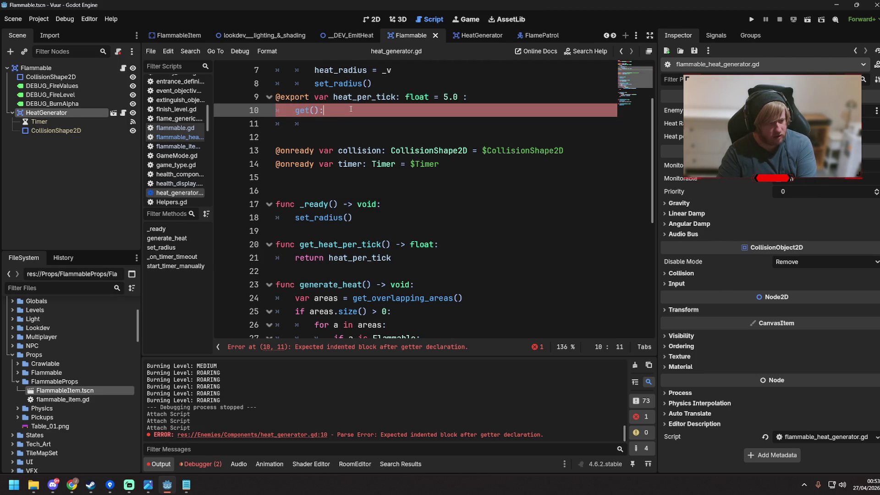
click(339, 124)
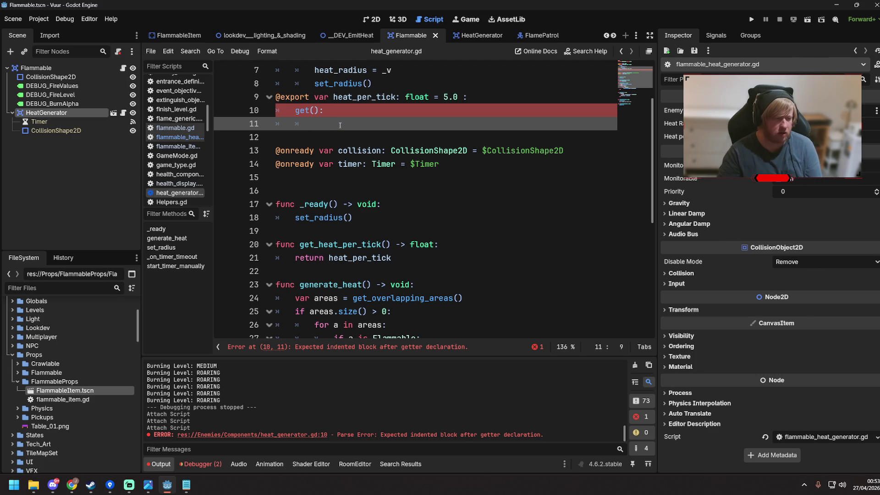
text(return get_)
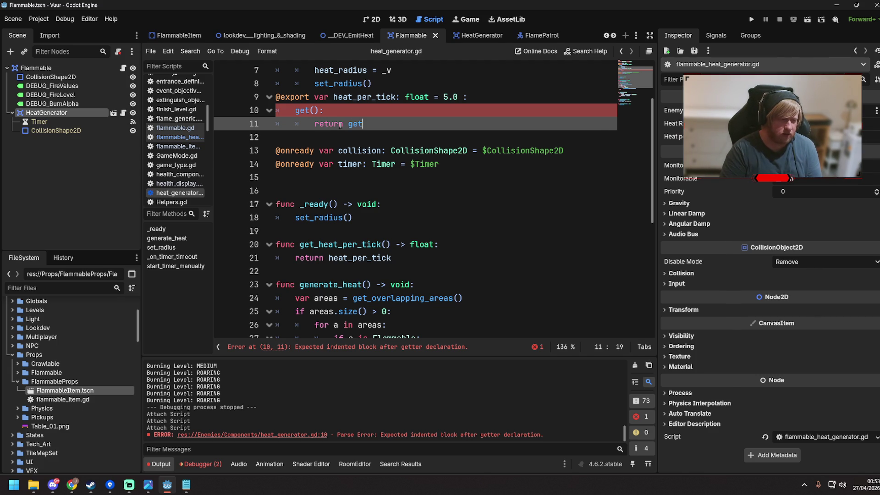
key(Return)
key(ctrl+s)
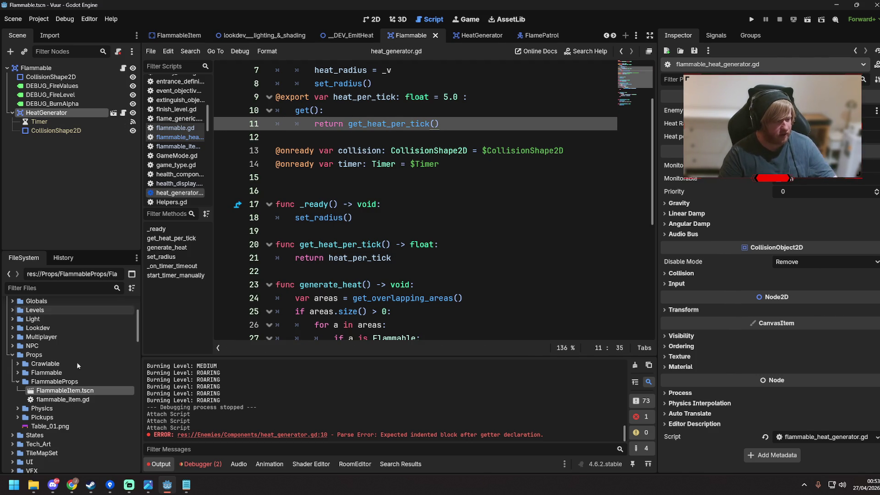
scroll(225, 298, up, 2)
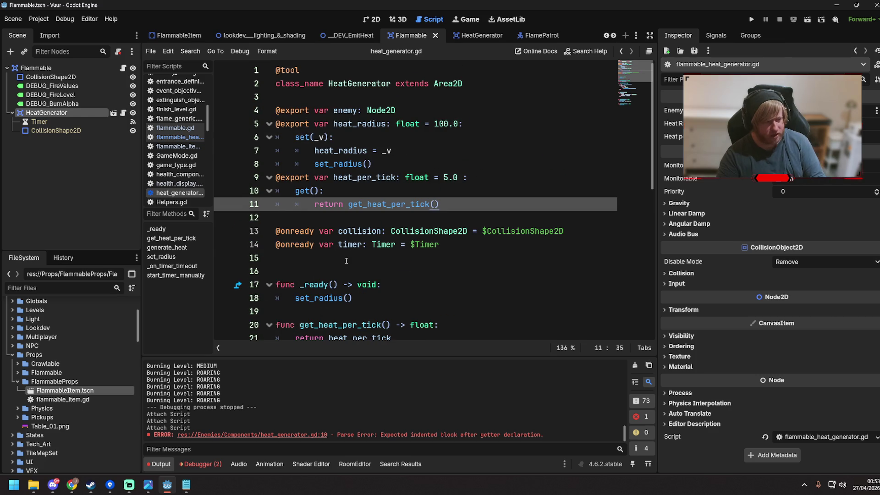
Step: In flammable_heat_generator.gd, add a get_heat_per_tick() override and a parent Flammable reference
click(179, 137)
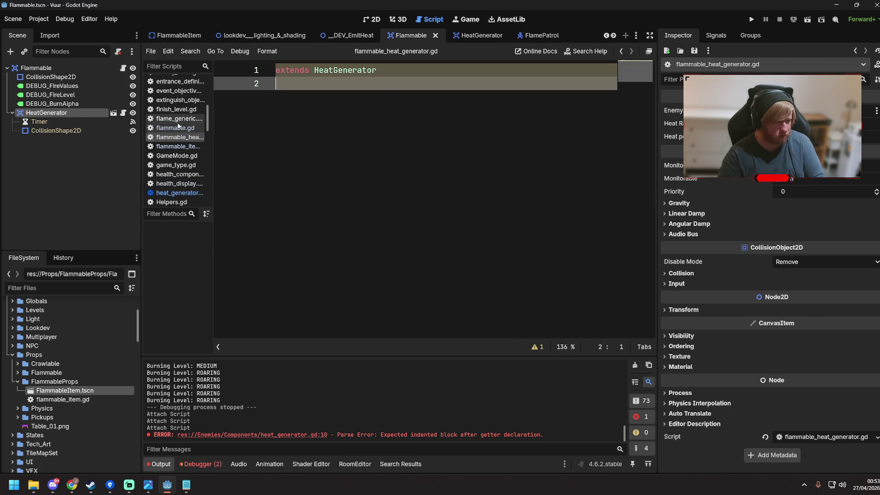
key(Return)
text(func )
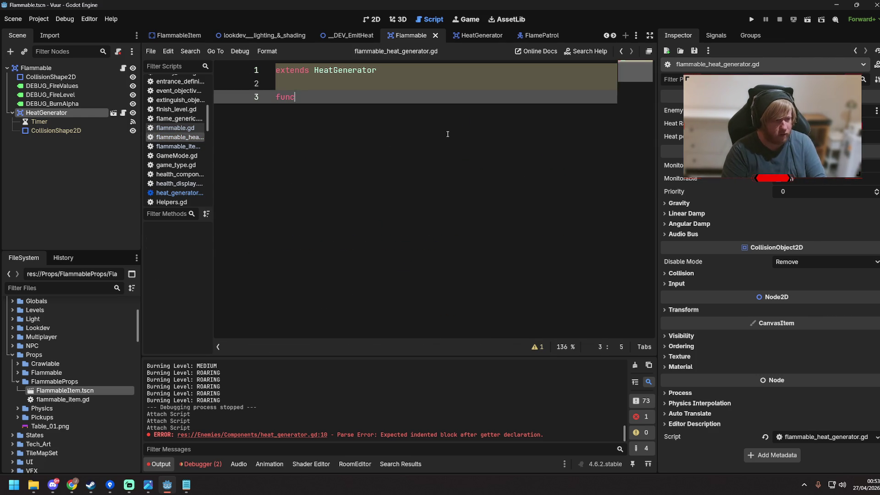
text(get)
key(Return)
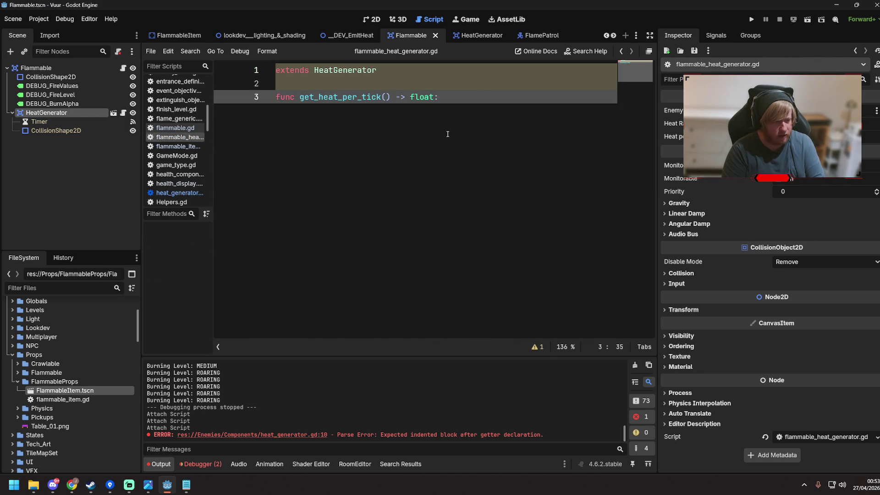
key(Return)
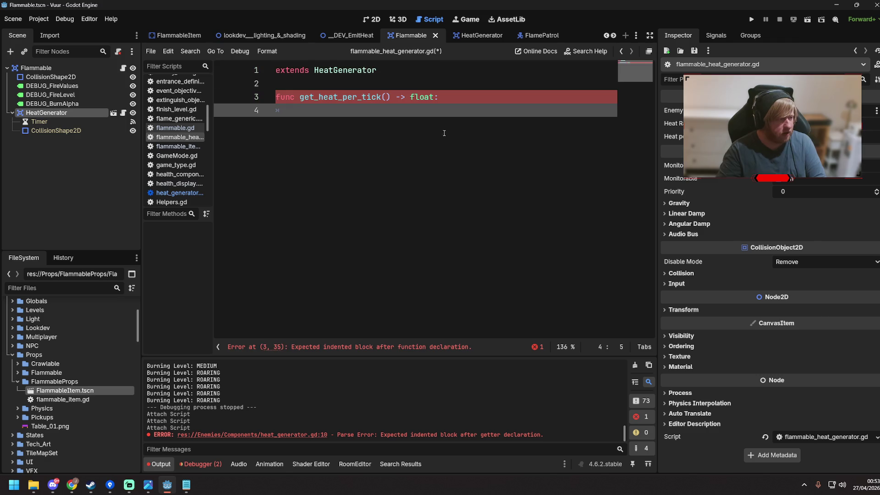
mouse_move(36, 67)
mouse_down()
mouse_move(340, 89)
mouse_move(402, 75)
mouse_up()
key(Return)
Step: Start the override body with heat_per_tick * current
click(393, 143)
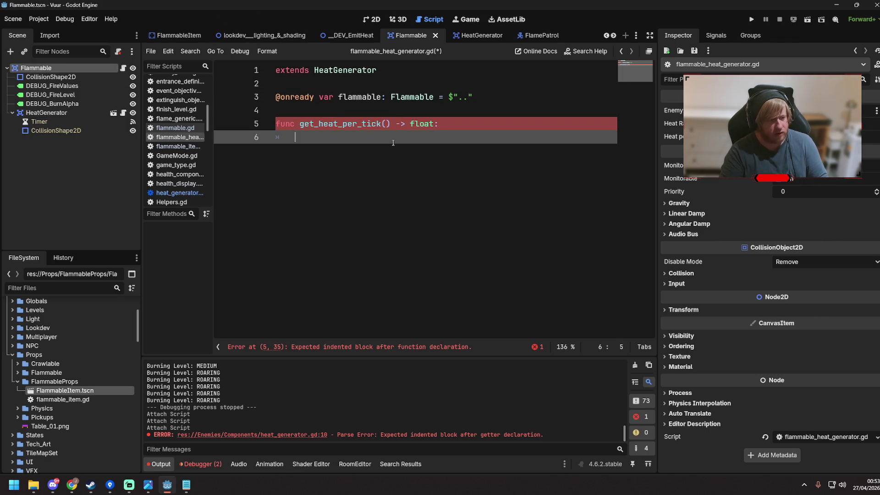
text(heat)
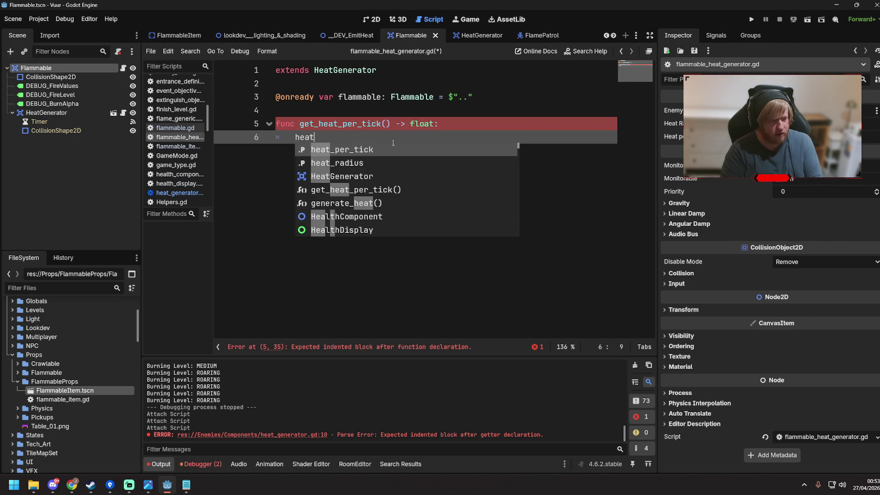
key(Return)
text(* )
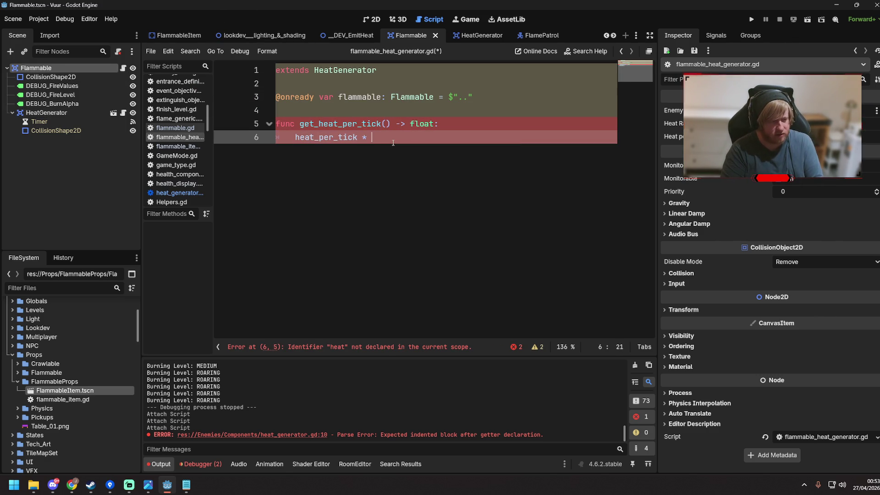
text(burn)
key(BackSpace)
key(BackSpace)
key(BackSpace)
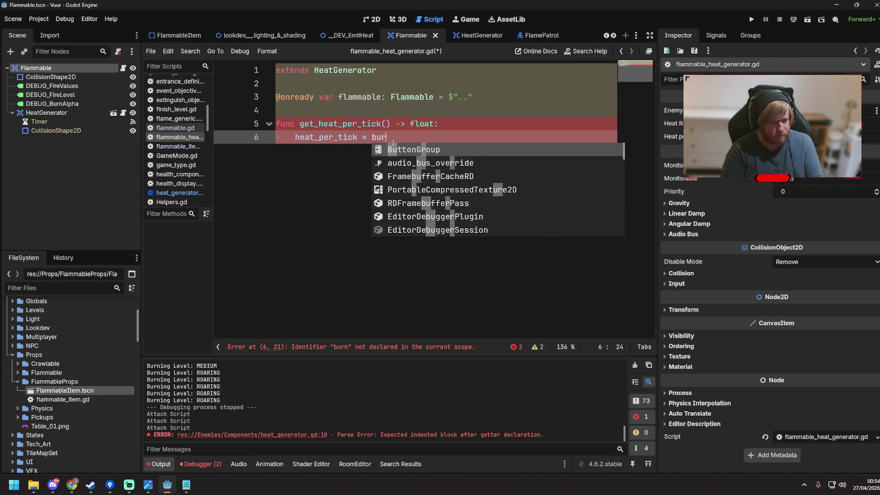
text(currenmt)
key(BackSpace)
key(BackSpace)
text(t)
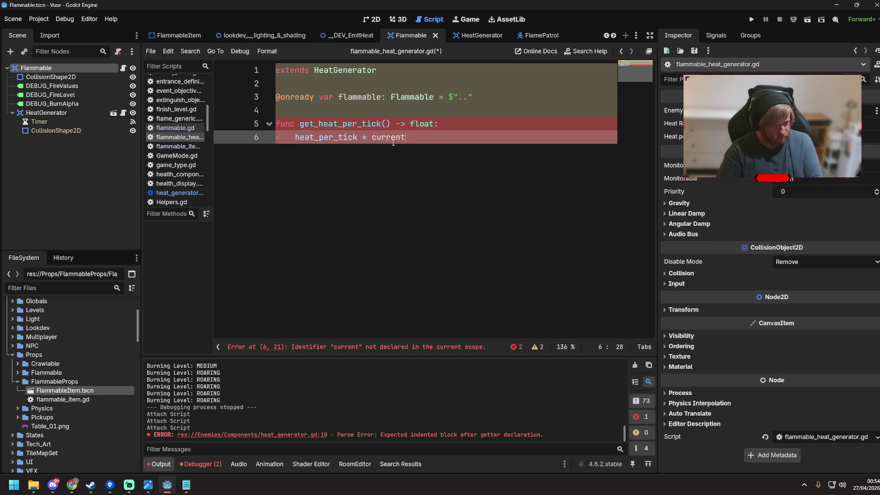
Step: Complete the multiplier to current_burn_alpha from flammable.gd and prefix the line with 'return ('
click(123, 69)
scroll(439, 226, down, 8)
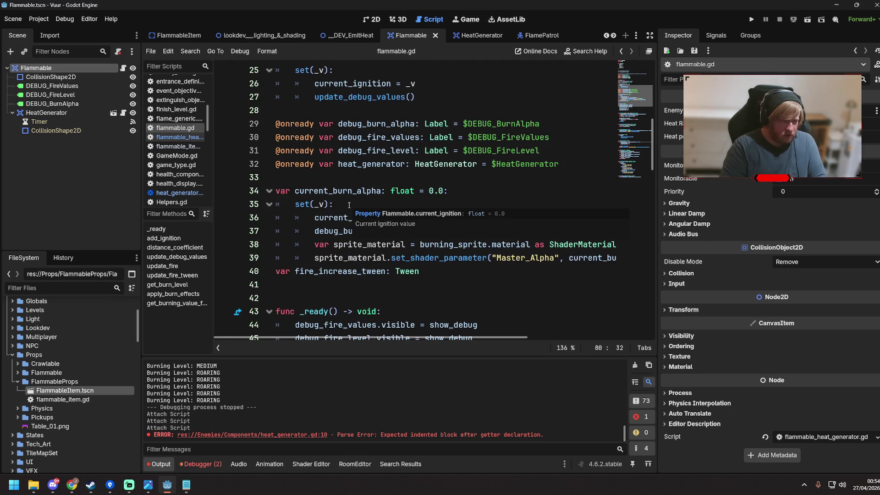
click(358, 176)
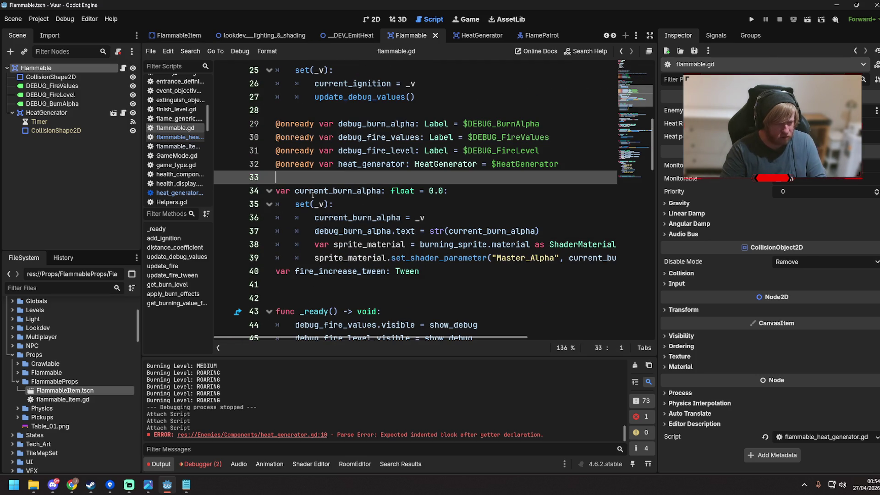
double_click(296, 191)
key(ctrl+c)
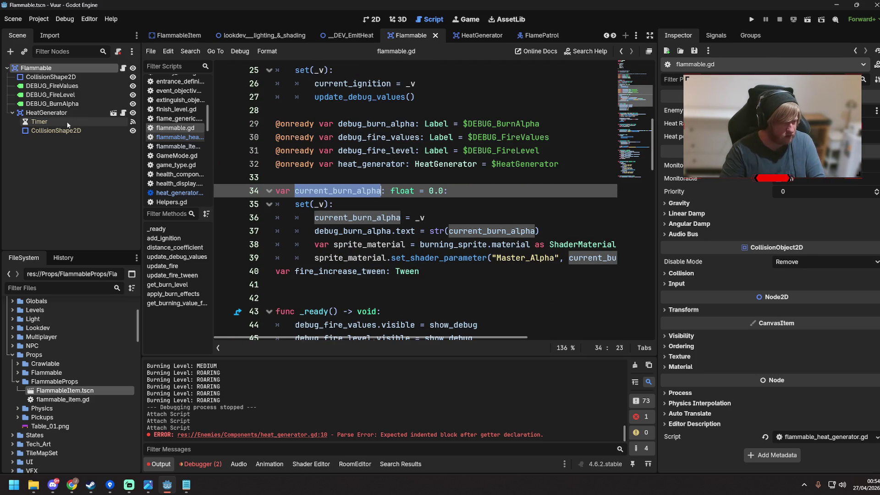
click(123, 112)
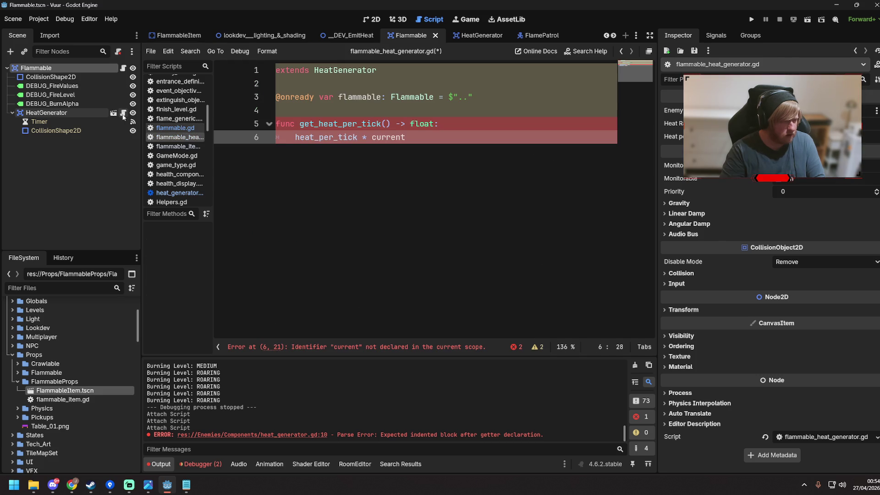
double_click(370, 137)
key(ctrl+v)
click(296, 137)
text(return ()
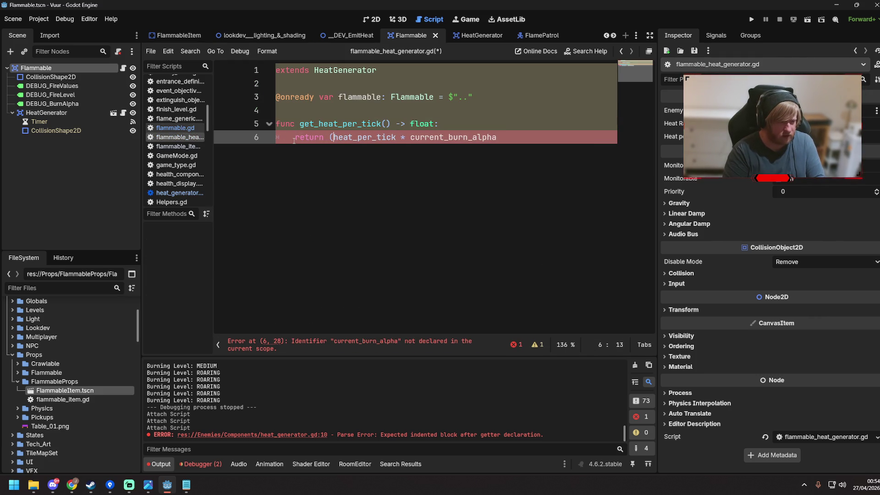
click(553, 133)
Step: Close line 6 with ')' and expand warnings, showing current_burn_alpha undeclared
text())
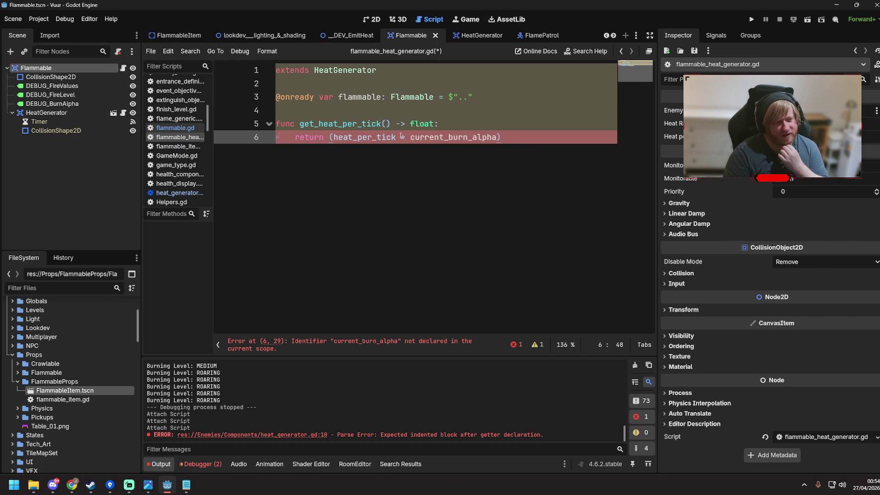
click(342, 109)
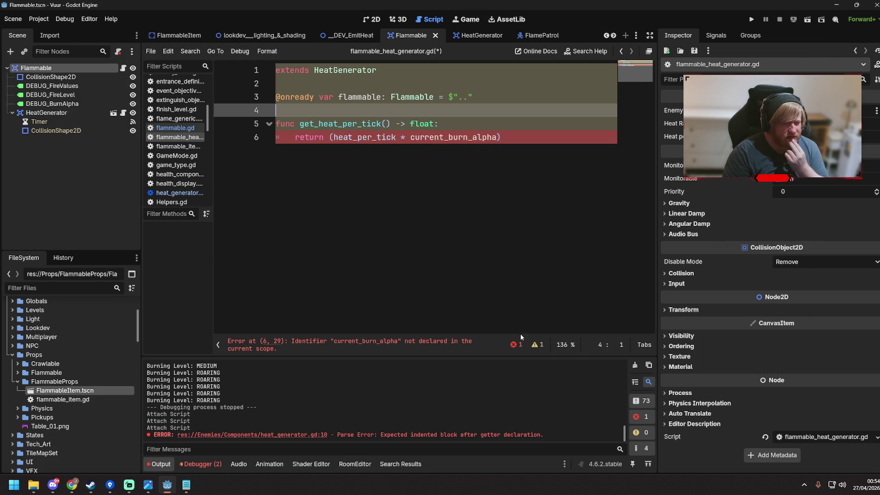
click(536, 344)
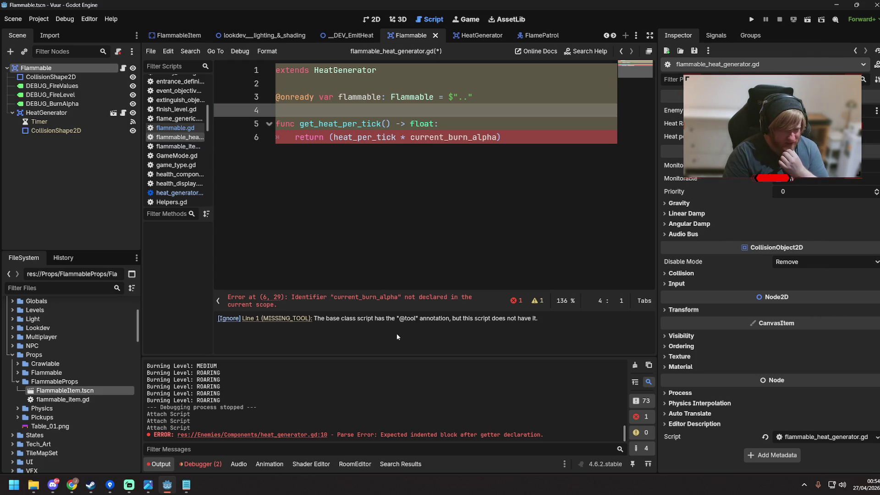
click(270, 71)
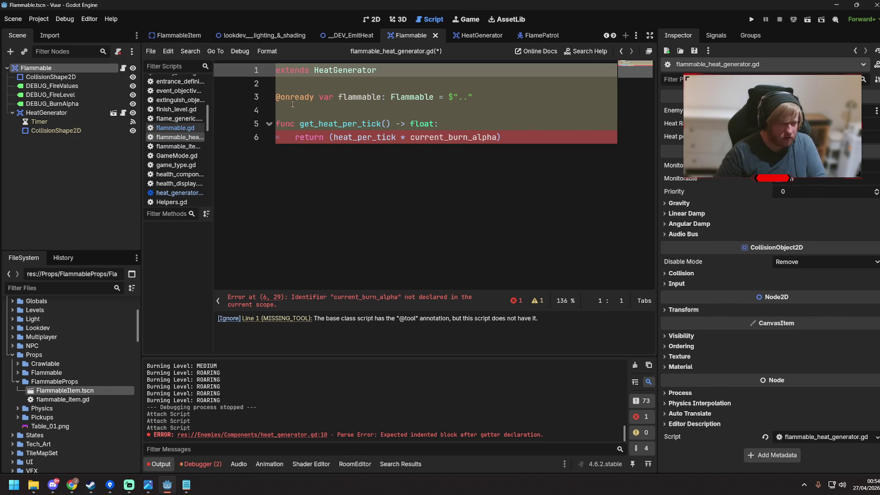
key(Return)
key(Up)
text(@tool)
key(Down)
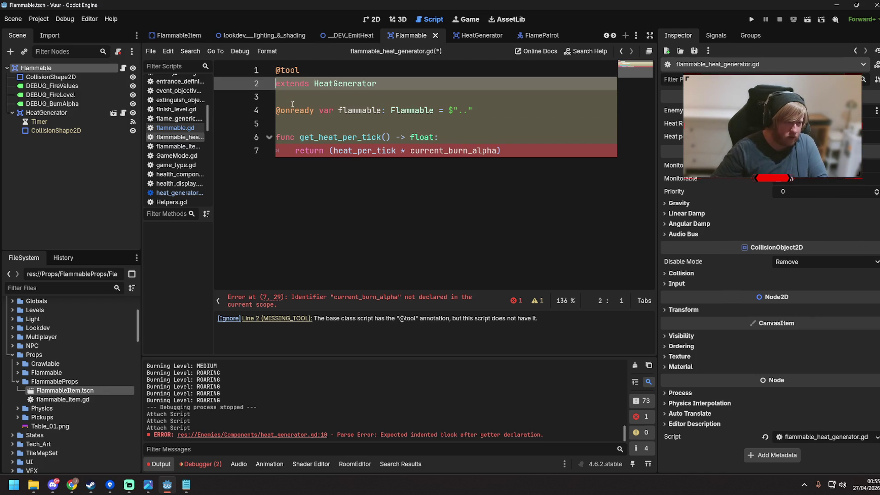
click(443, 153)
key(ctrl+s)
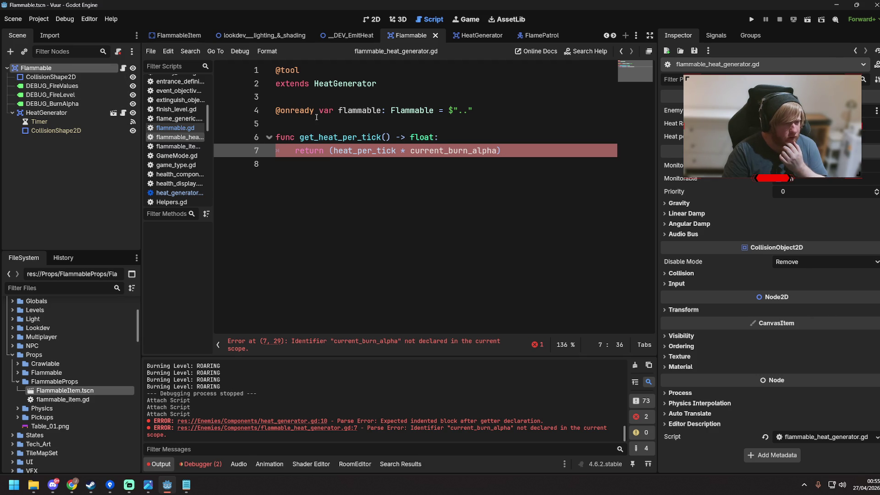
Step: Prefix current_burn_alpha with 'flammable.' on the return line, remove a stray 6, and save
click(502, 151)
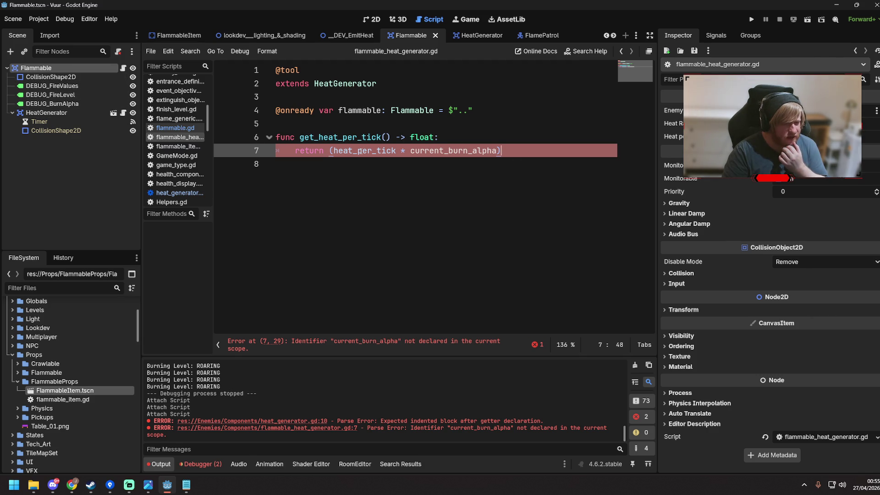
click(45, 113)
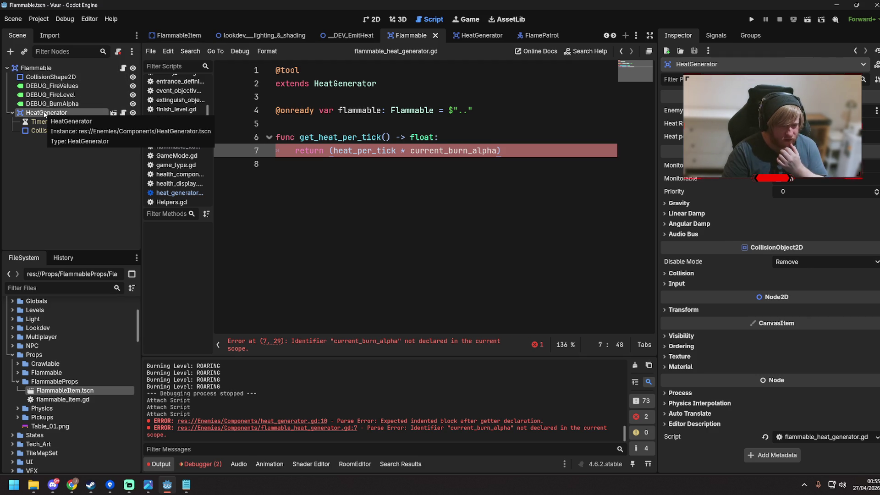
click(411, 151)
text(flammable.)
click(481, 137)
key(ctrl+s)
text(6)
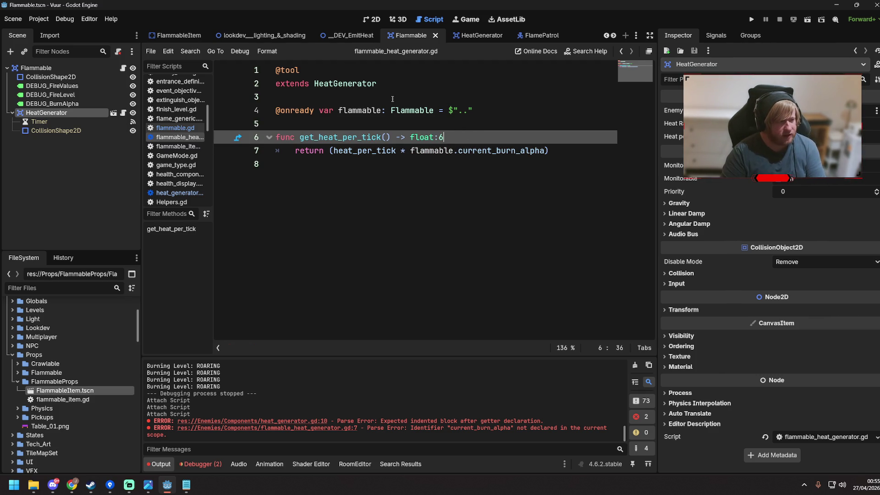
key(BackSpace)
key(ctrl+s)
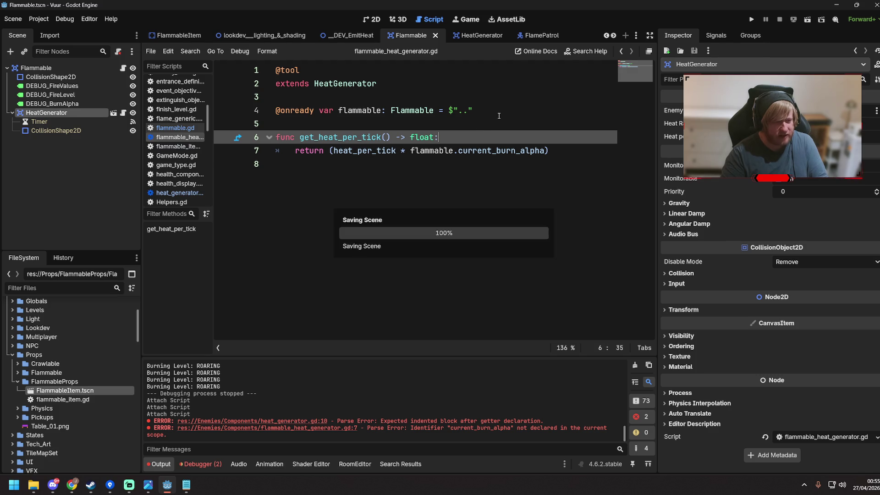
Step: Switch to the FlammableItem scene and select its HeatGenerator node
scroll(275, 34, up, 3)
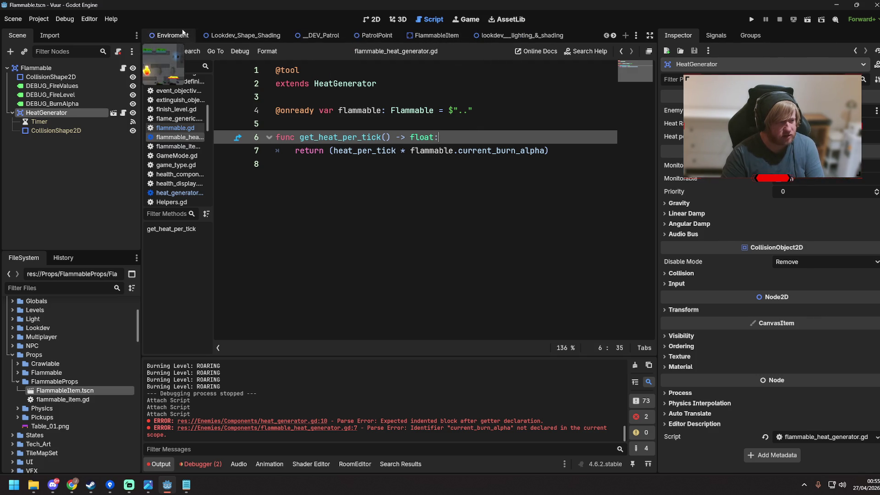
click(377, 36)
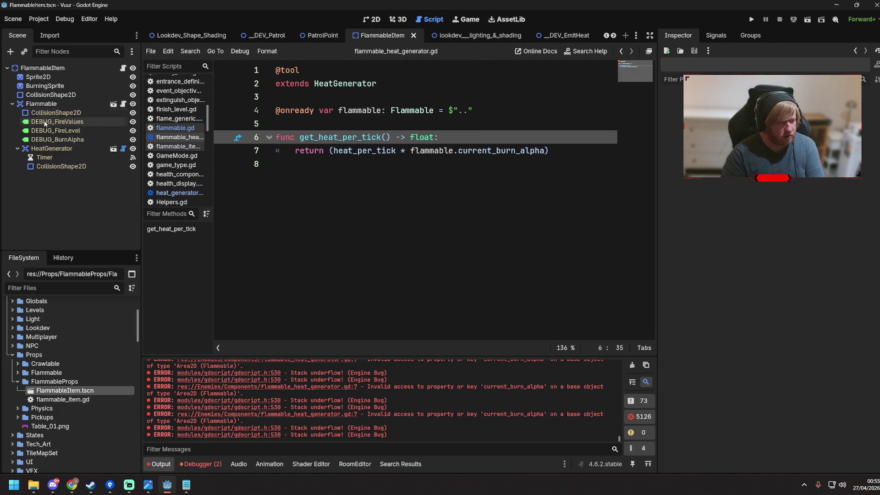
click(61, 151)
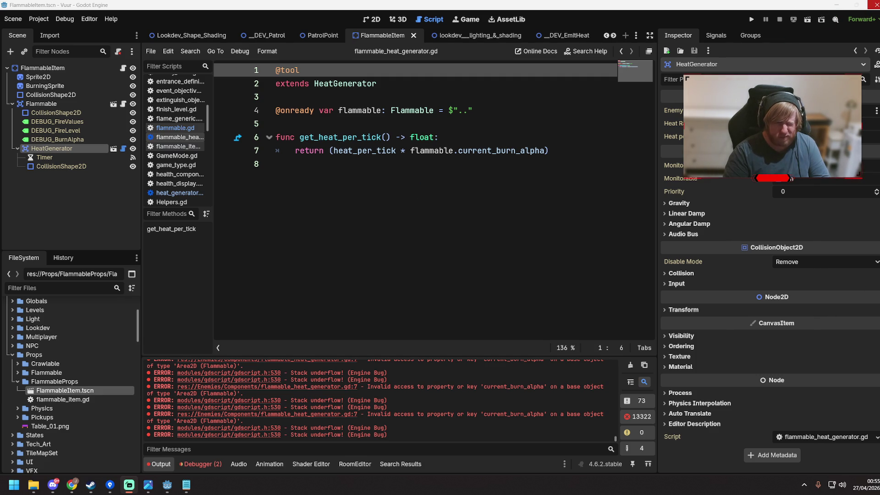
Step: Close the frozen Godot editor and bring the Steam library forward
click(876, 5)
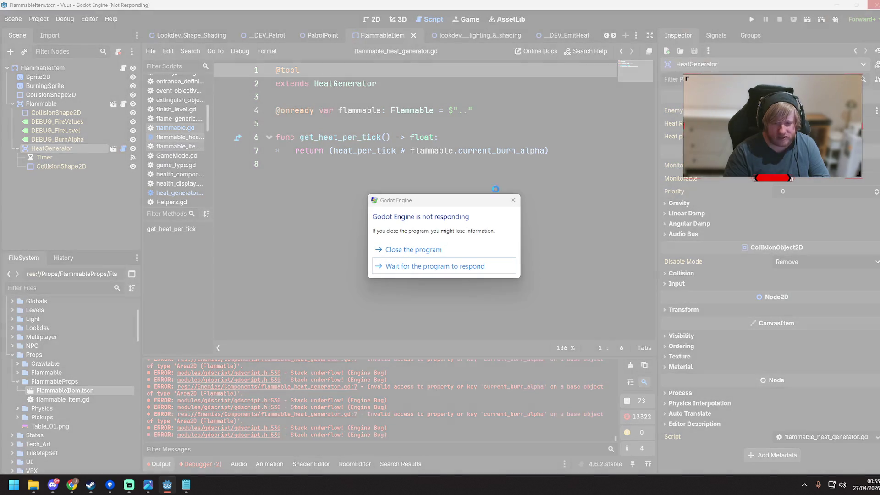
click(444, 253)
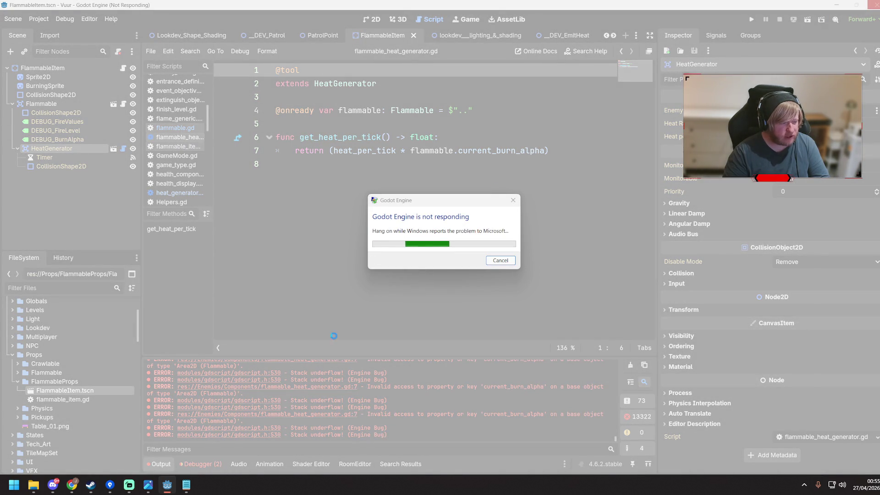
click(90, 486)
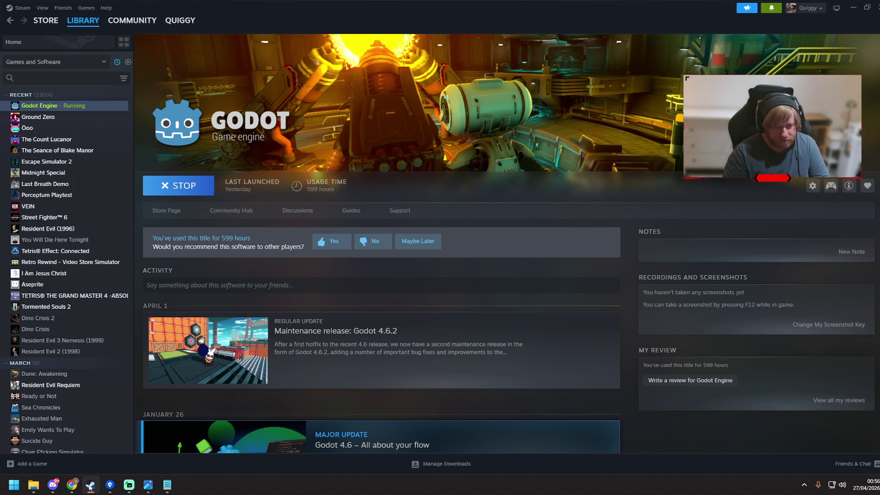
Step: Relaunch Godot Engine from the Steam library and open the Vuur project
click(178, 186)
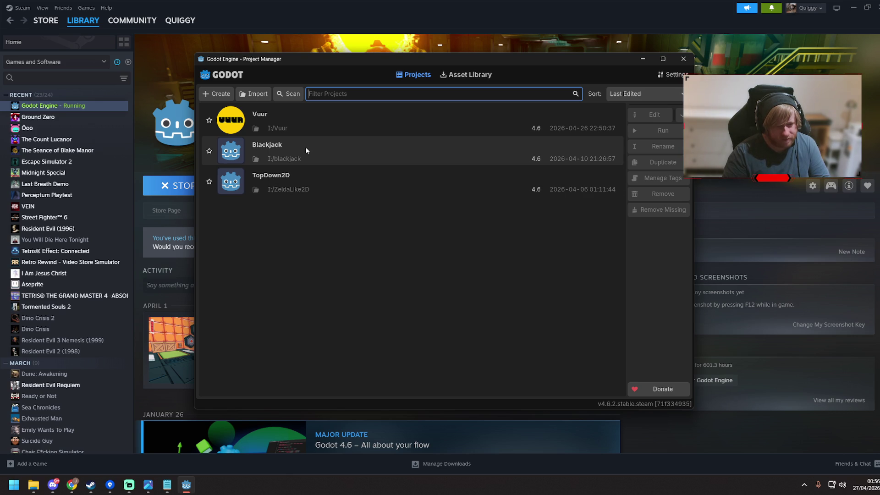
double_click(314, 130)
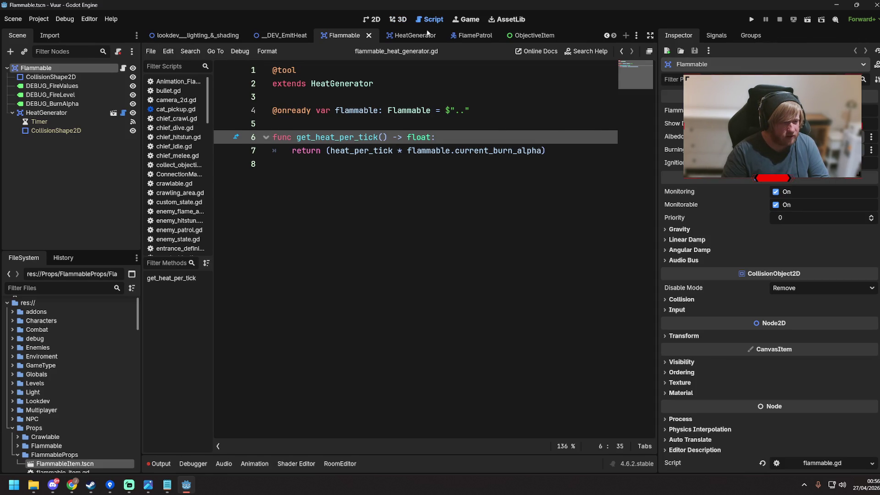
Step: Review the return line, then open the HeatGenerator base class script heat_generator.gd
click(406, 150)
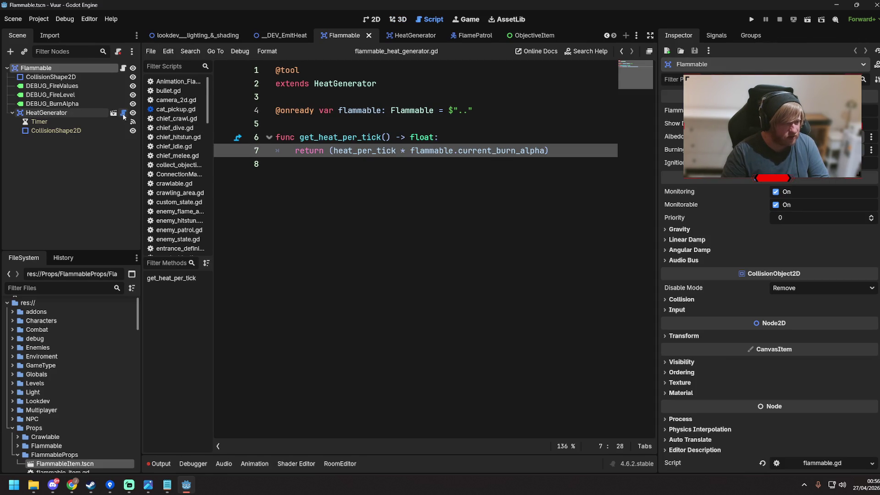
ctrl+click(504, 150)
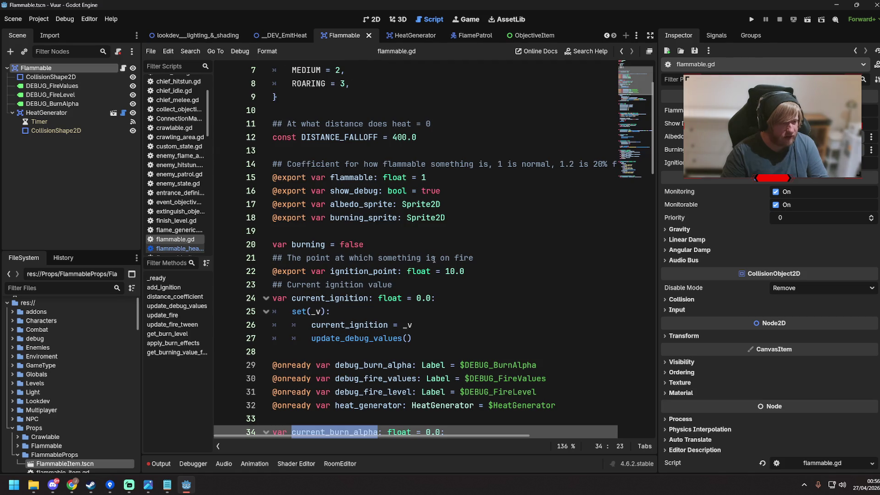
scroll(362, 257, down, 4)
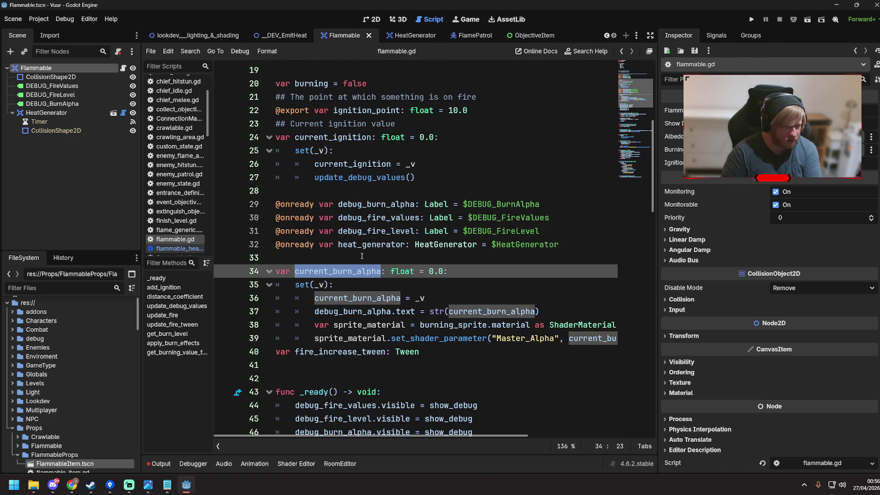
click(123, 113)
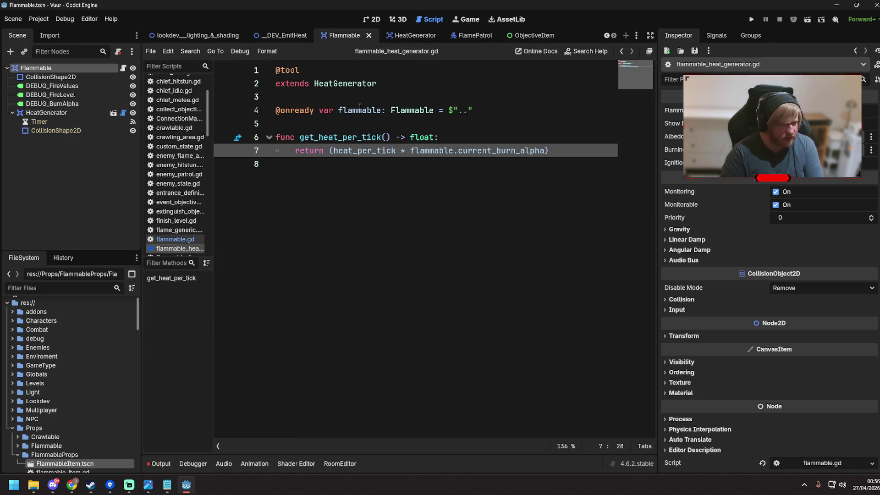
ctrl+click(367, 83)
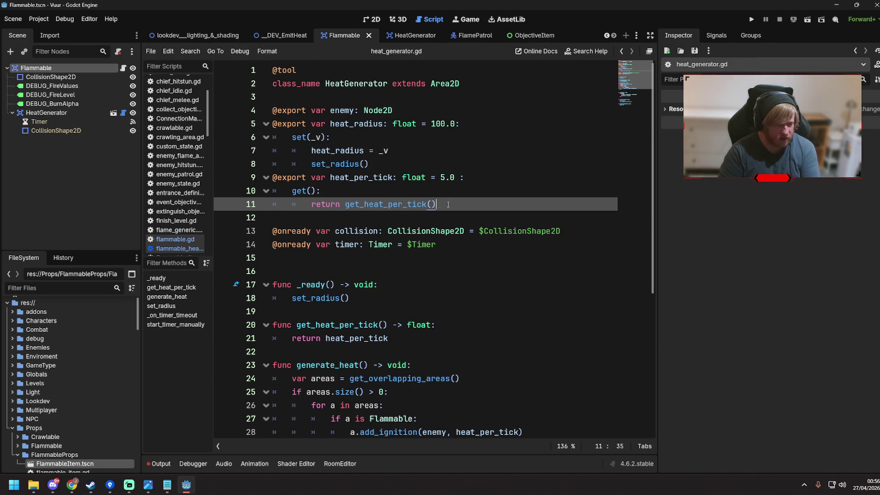
Step: Delete the getter block under heat_per_tick in heat_generator.gd
drag(448, 204, 271, 191)
key(BackSpace)
key(BackSpace)
drag(334, 178, 397, 178)
click(484, 256)
Step: Change heat_per_tick on line 26 into a get_heat_per_tick() call and save
key(ctrl+f)
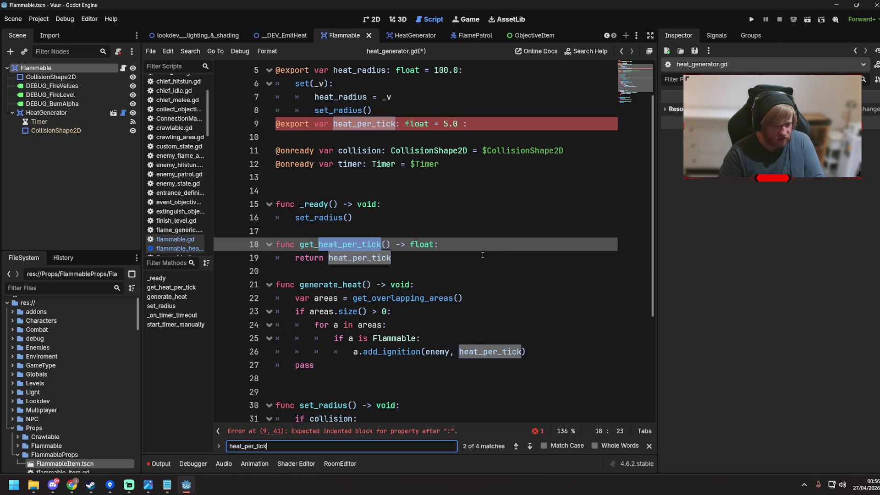
scroll(447, 298, down, 2)
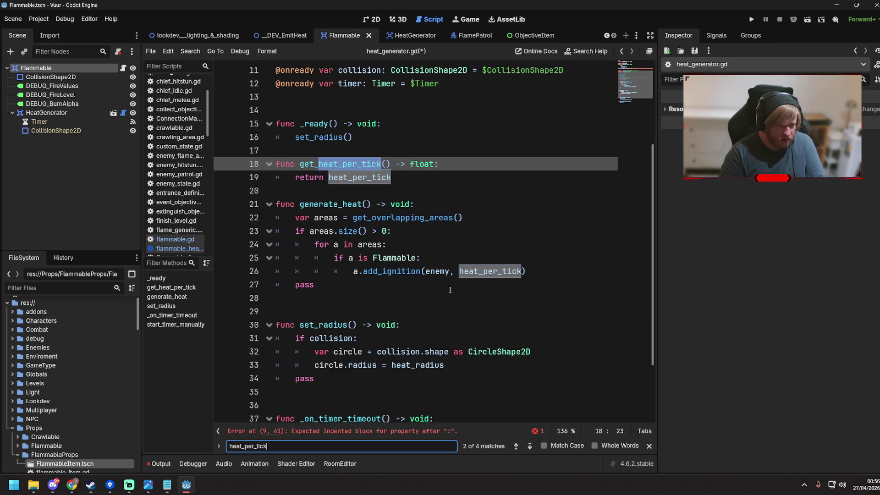
click(460, 272)
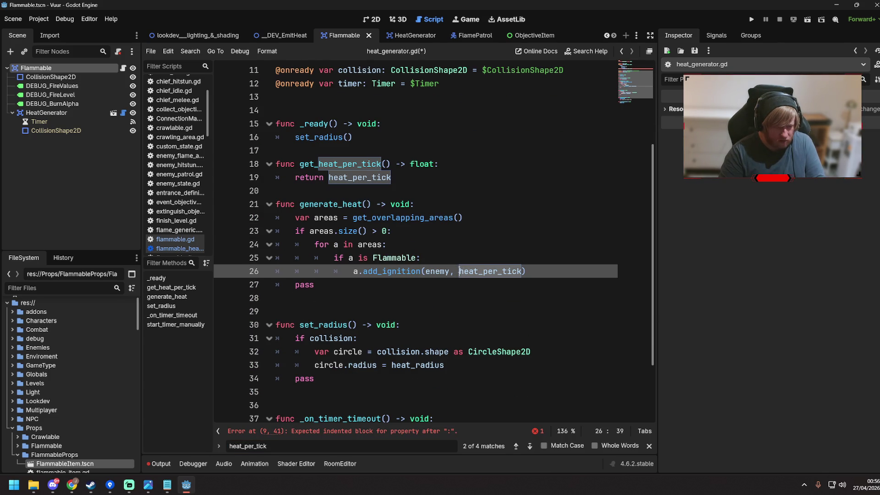
text(get_)
key(Right)
key(Right)
key(Right)
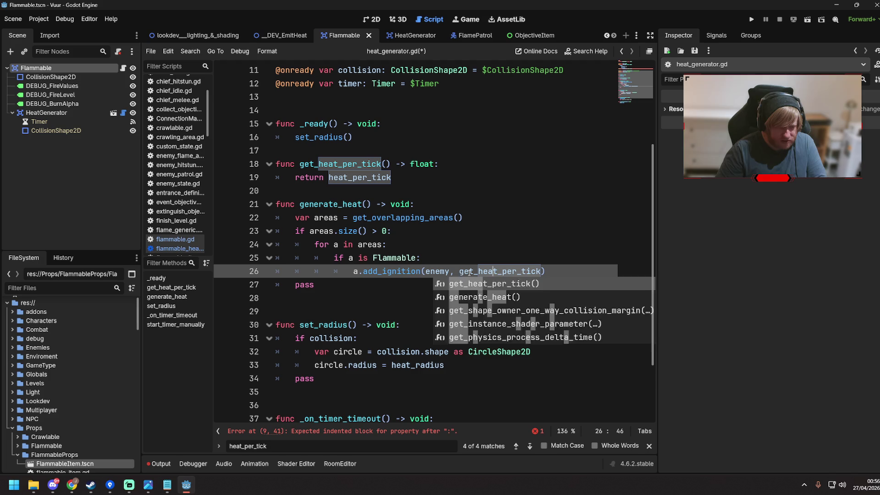
key(Return)
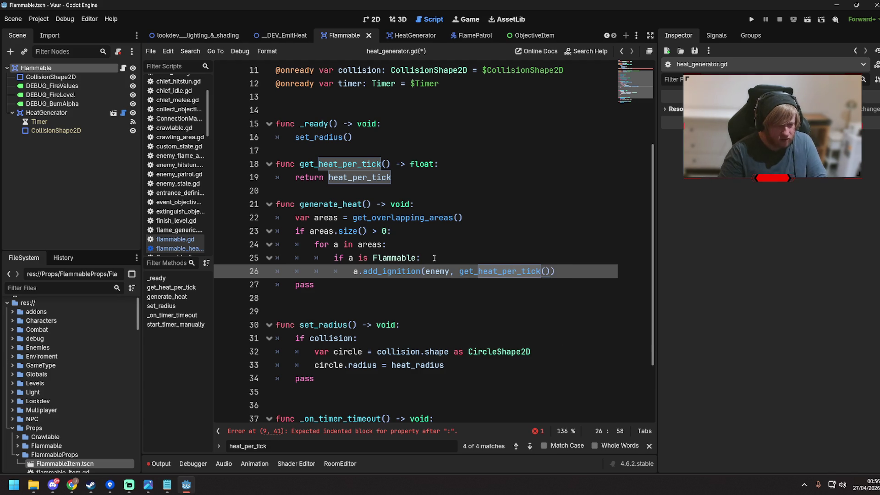
key(End)
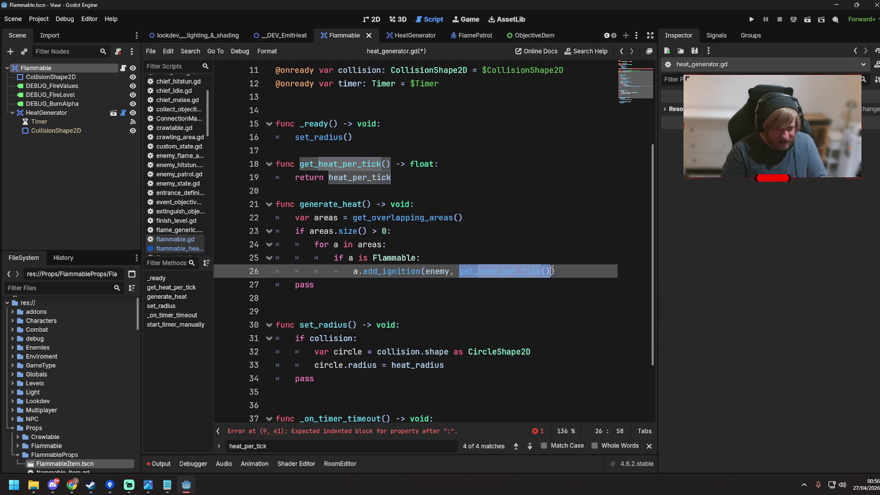
key(ctrl+s)
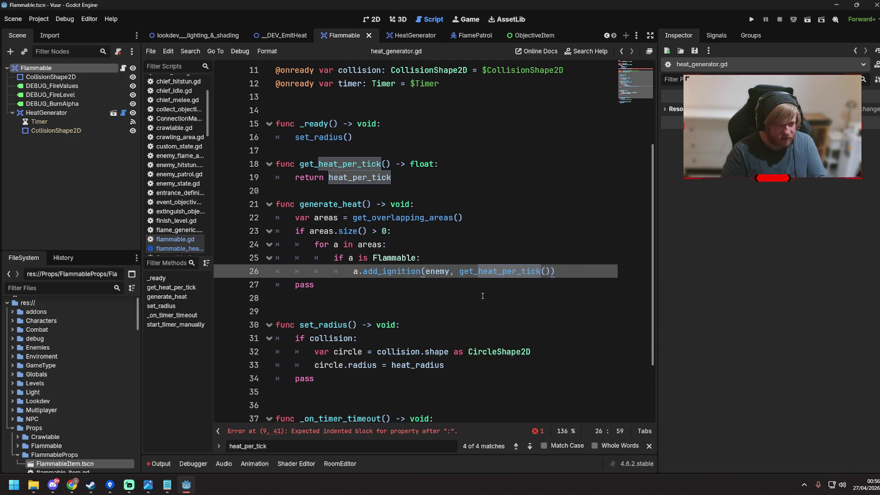
Step: Delete the stray colon after 5.0 on line 9, save, and reopen flammable_heat_generator.gd
scroll(482, 296, down, 2)
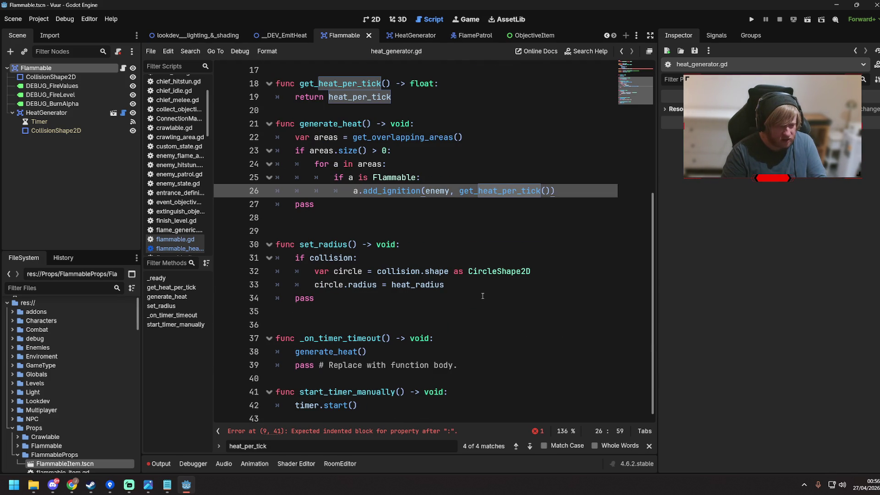
scroll(483, 296, up, 3)
click(406, 215)
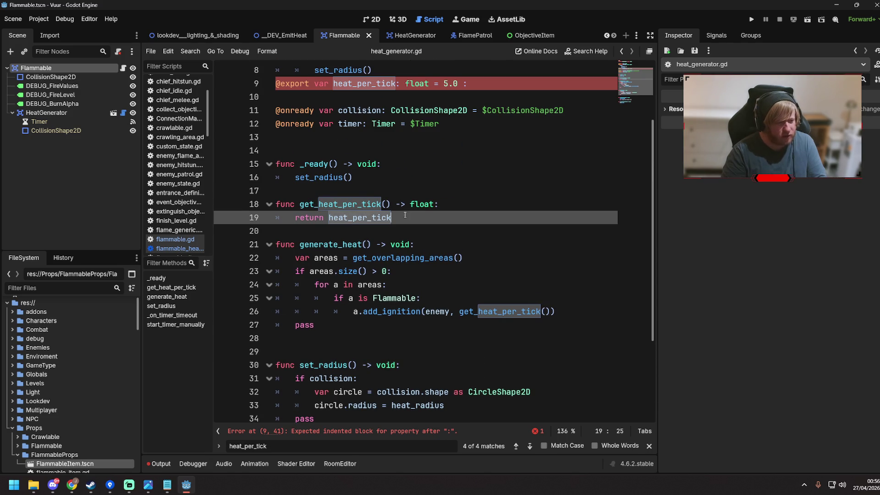
click(477, 87)
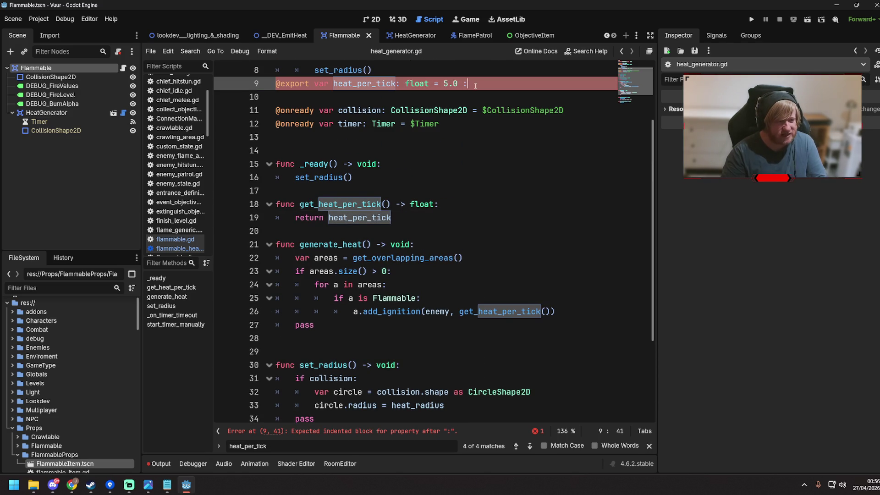
key(BackSpace)
key(BackSpace)
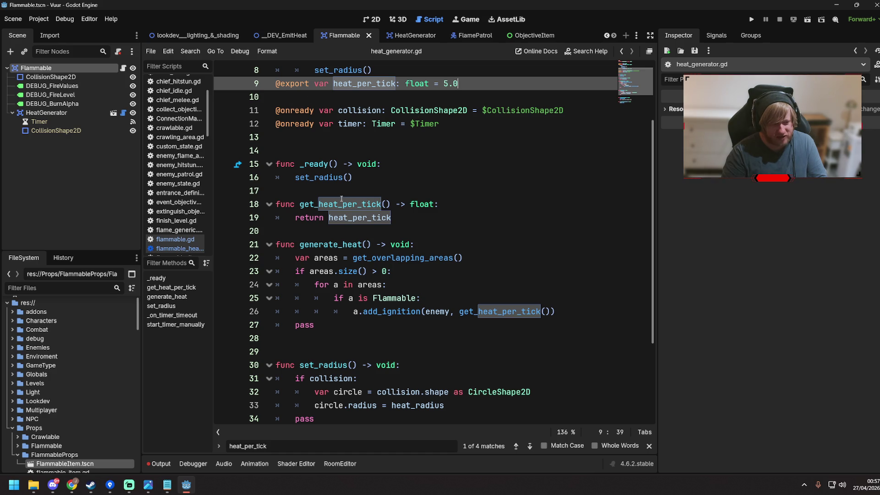
double_click(330, 217)
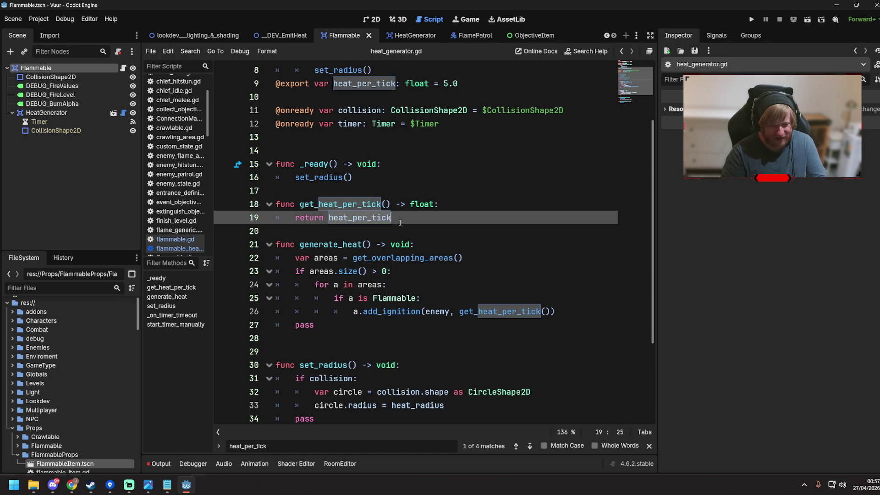
scroll(458, 202, down, 3)
click(568, 190)
key(ctrl+s)
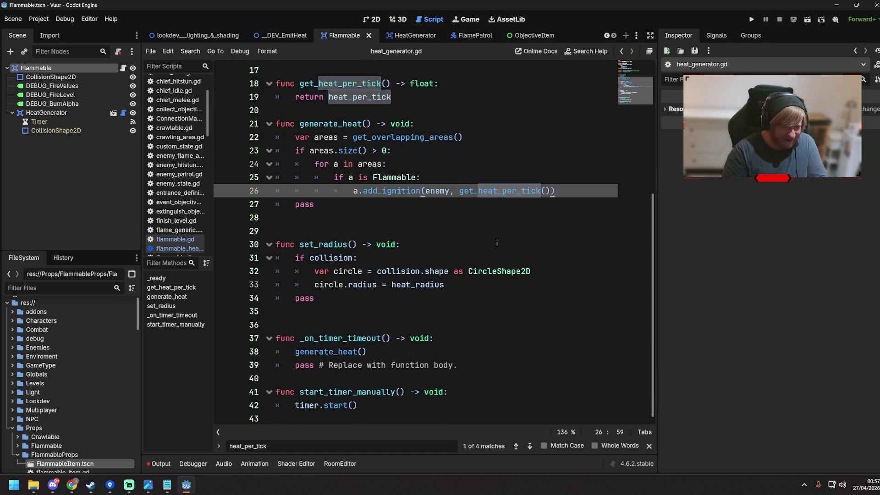
click(124, 114)
click(353, 165)
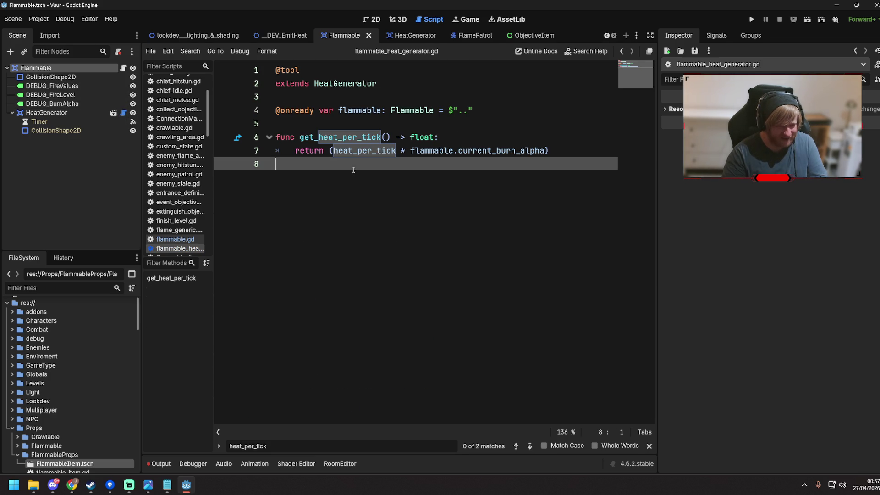
Step: Save flammable_heat_generator.gd with its return expression on line 7
click(332, 150)
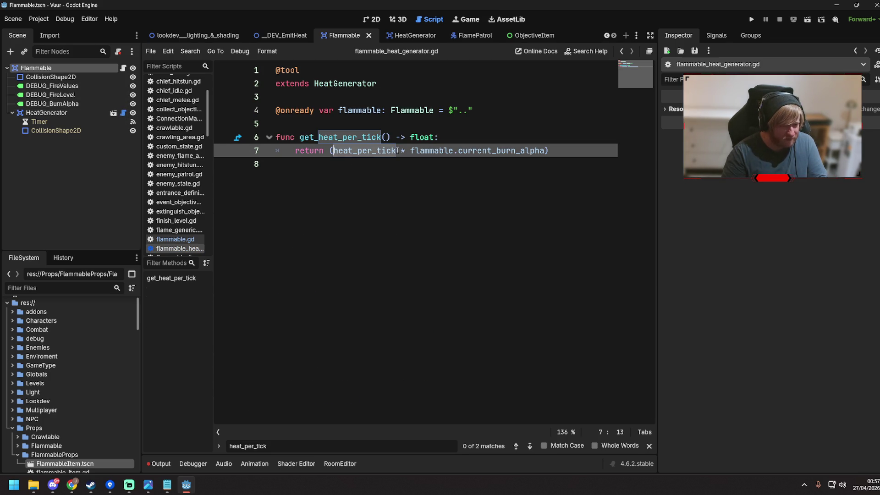
key(ctrl+s)
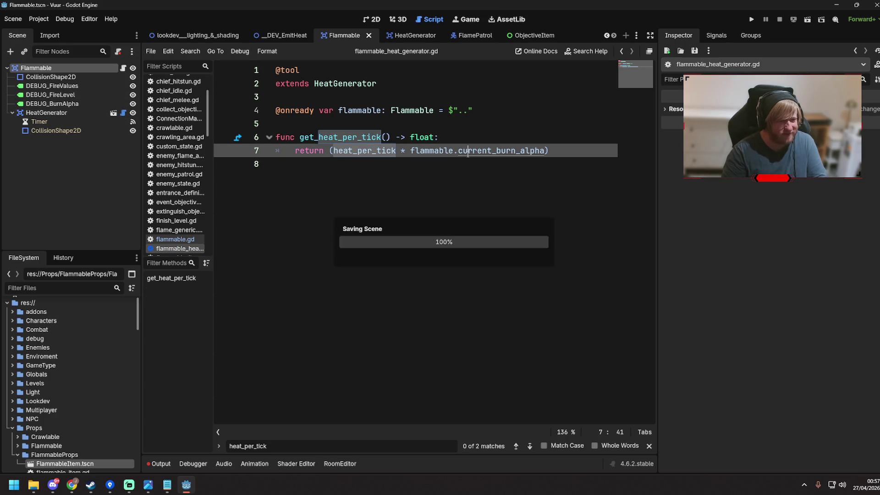
click(394, 142)
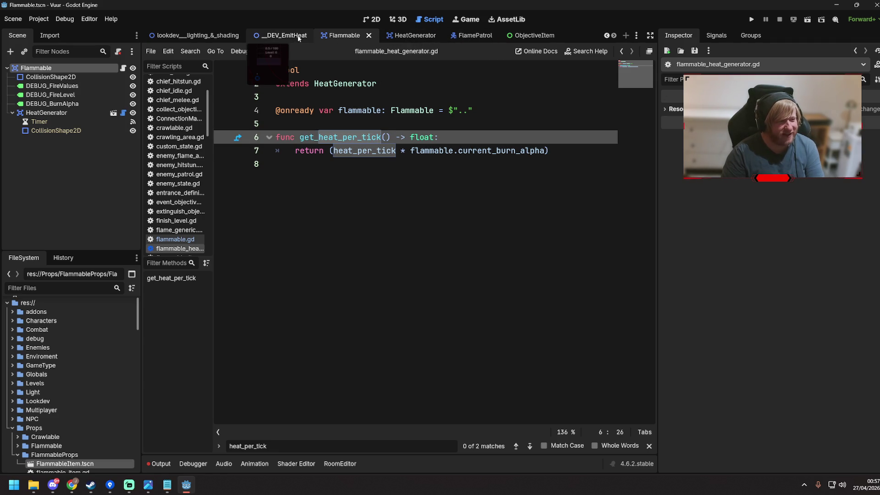
Step: From the _DEV_EmitHeat test scene, open the FlammableItem bookshelf scene for editing
click(374, 19)
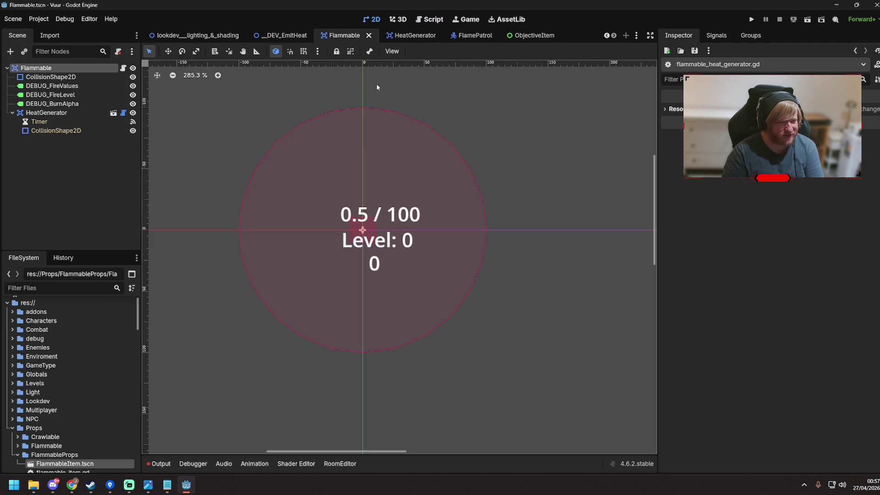
scroll(284, 35, up, 3)
click(438, 36)
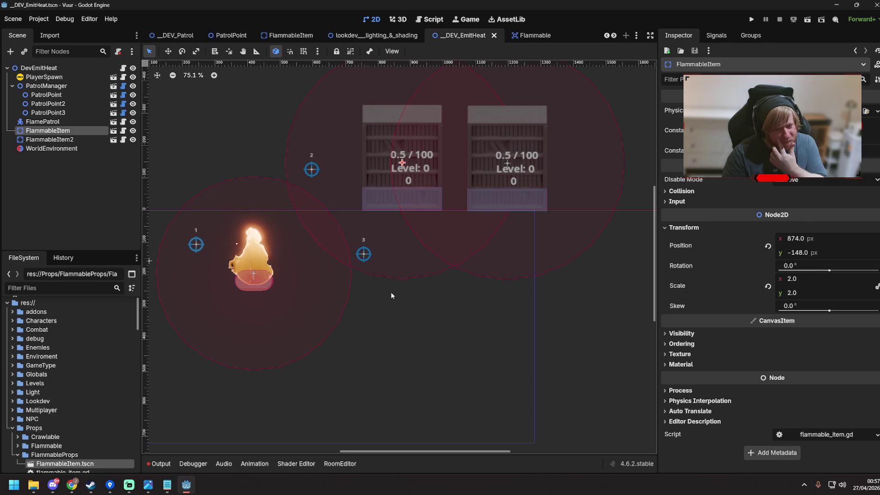
click(371, 326)
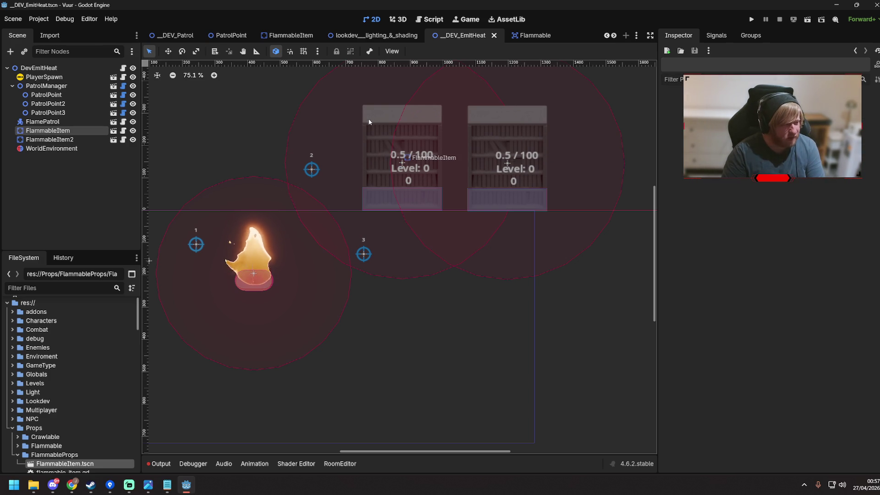
click(113, 139)
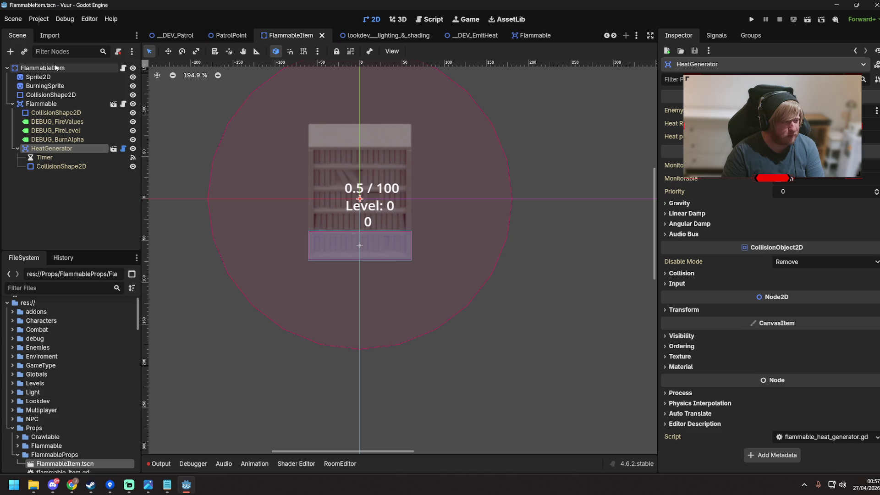
Step: Inspect the FlammableItem, Flammable and HeatGenerator nodes, save the scene, and open HeatGenerator's script
click(55, 68)
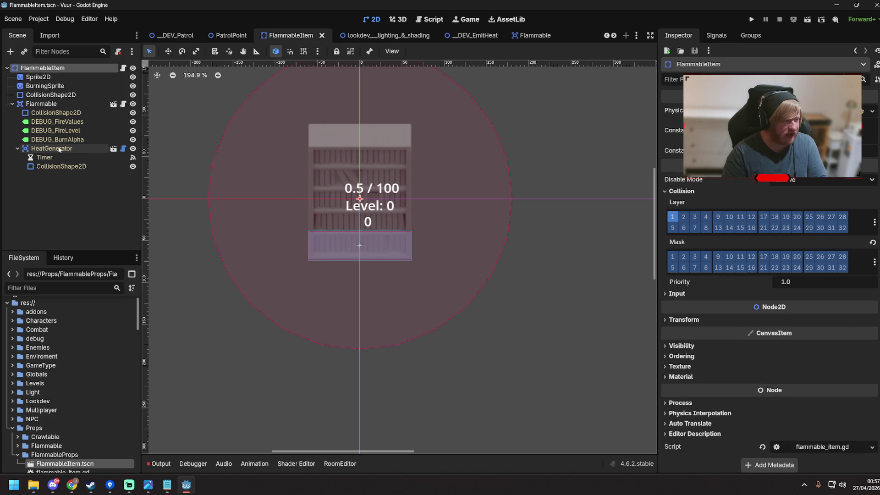
click(46, 104)
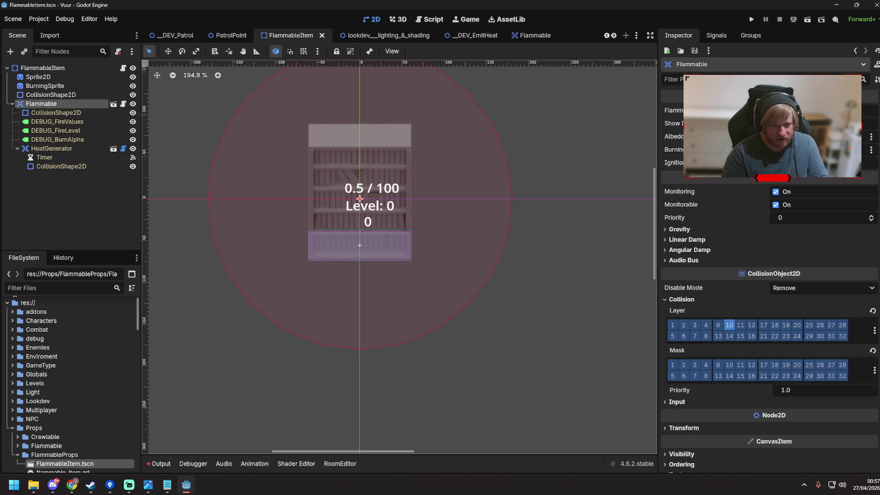
click(69, 148)
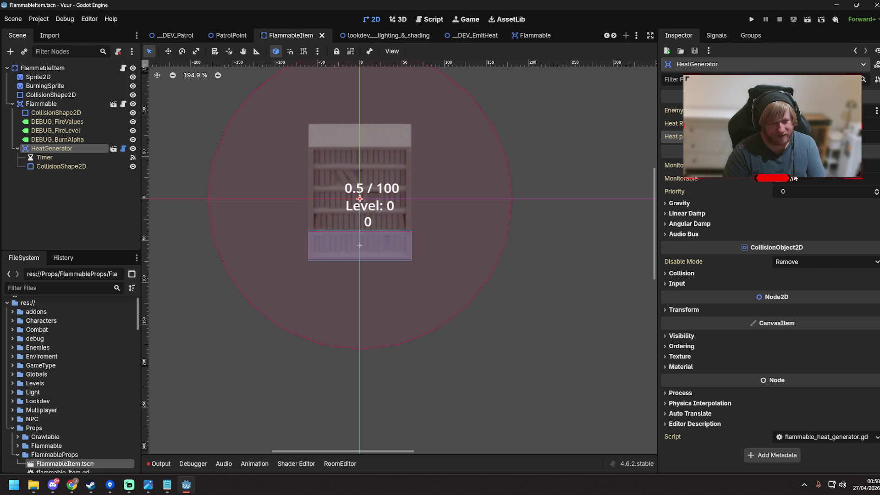
key(ctrl+s)
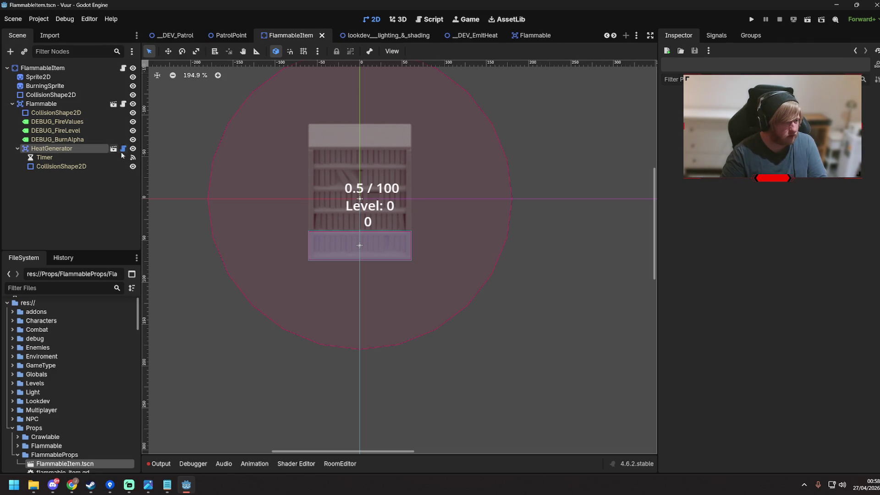
click(123, 149)
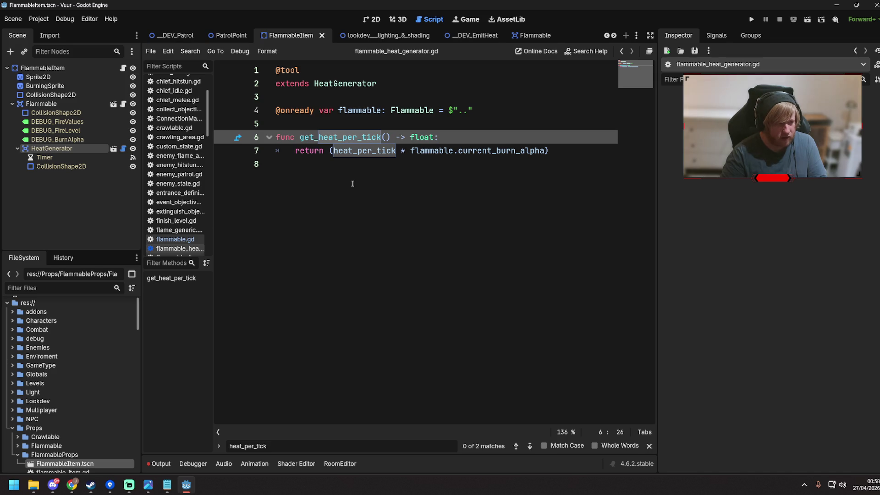
Step: Open heat_generator.gd and review the heat_per_tick export line and its getter
click(352, 184)
ctrl+click(344, 83)
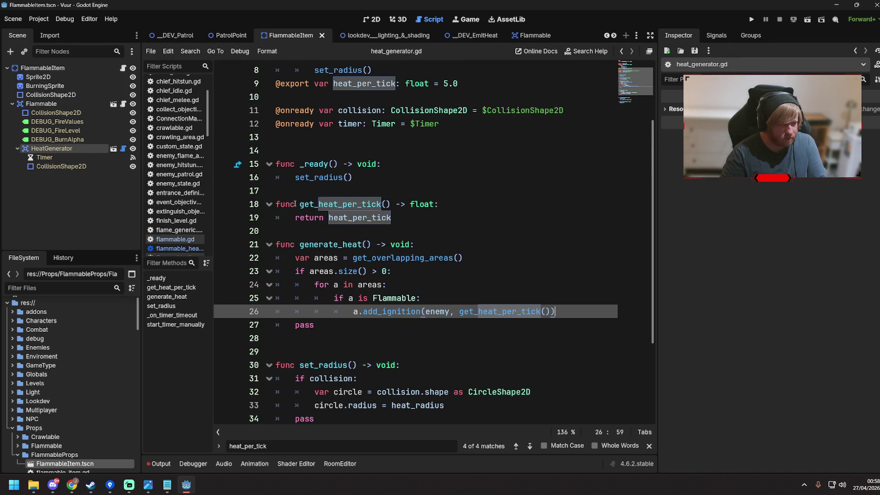
scroll(294, 204, up, 1)
click(479, 123)
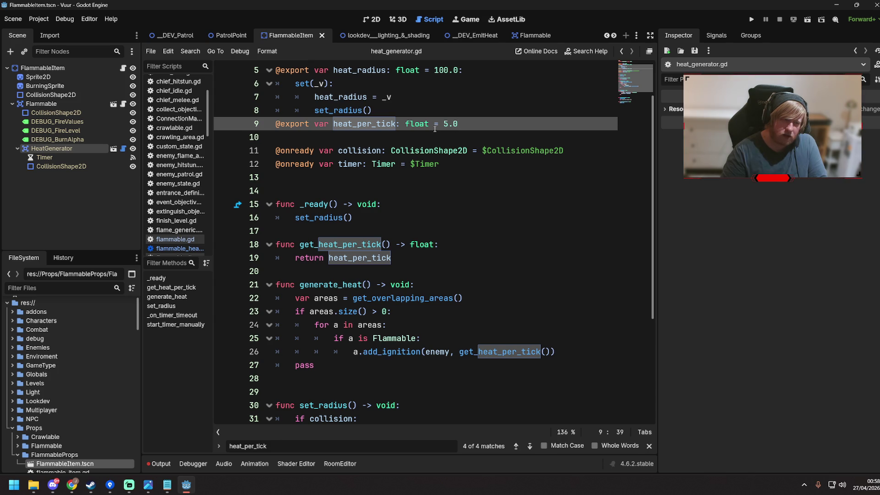
click(439, 257)
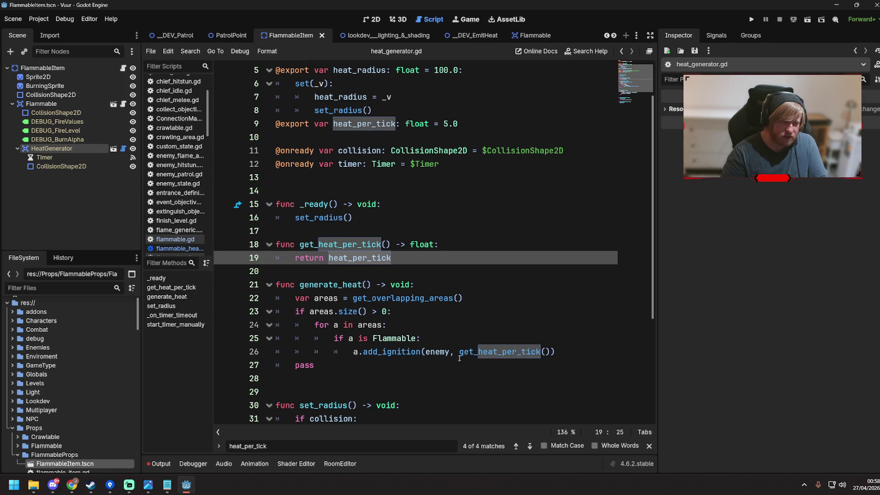
Step: Save the scene and scripts, check the Timer and HeatGenerator nodes, and reopen flammable_heat_generator.gd
click(75, 147)
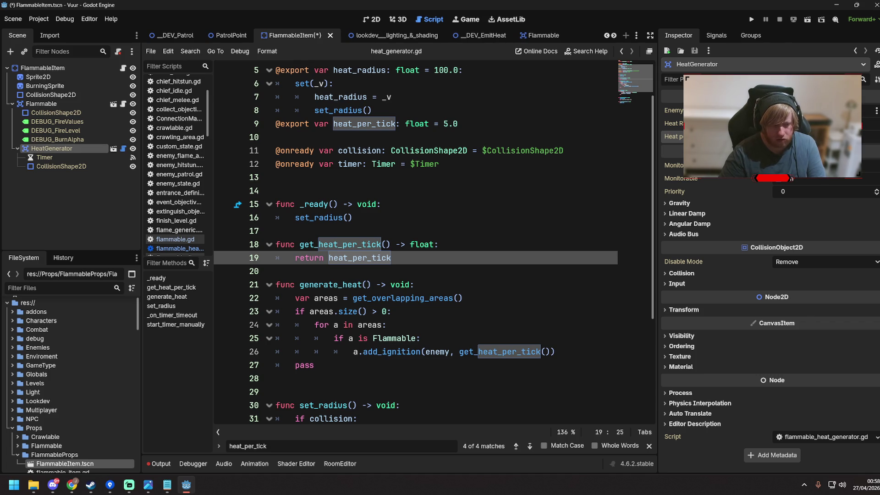
scroll(461, 220, up, 2)
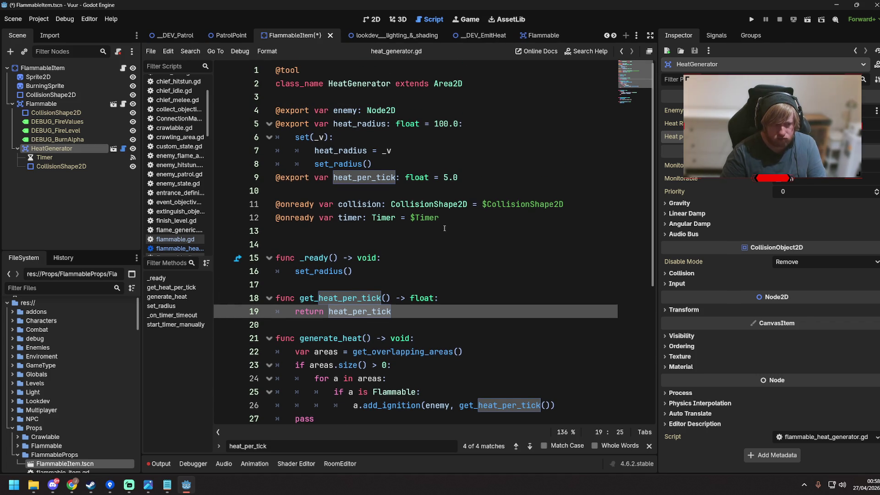
click(468, 178)
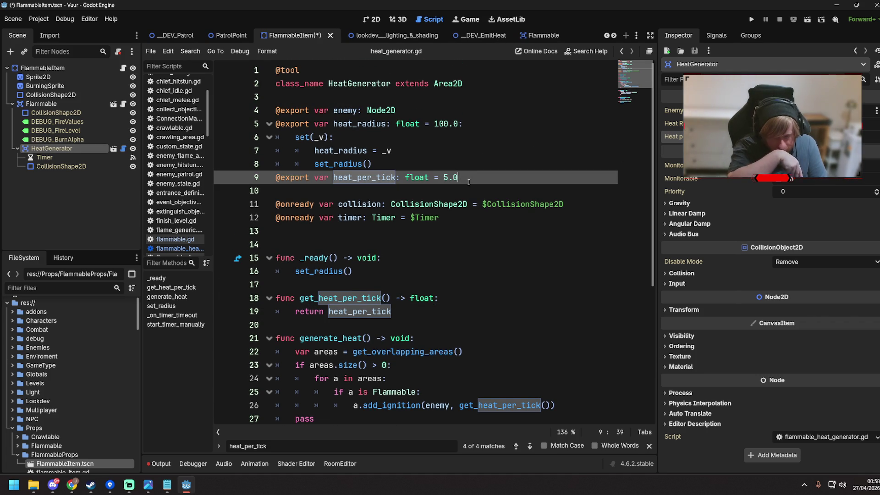
click(411, 186)
key(ctrl+s)
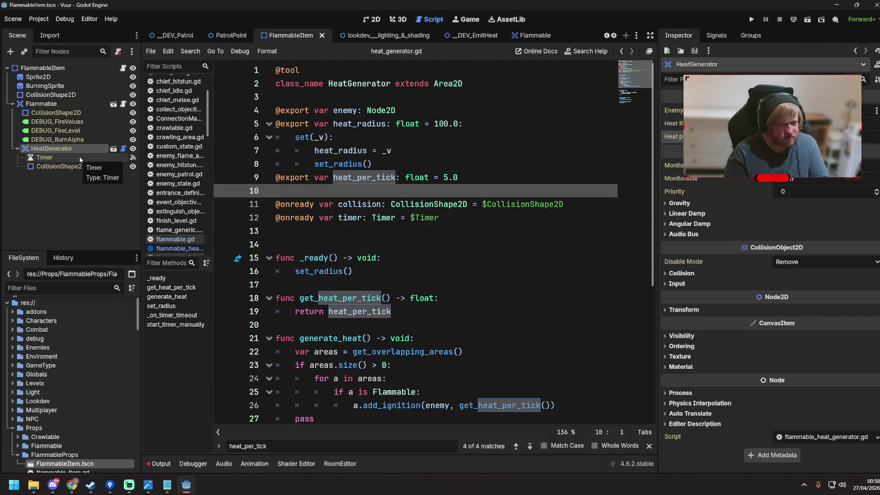
click(79, 156)
click(76, 149)
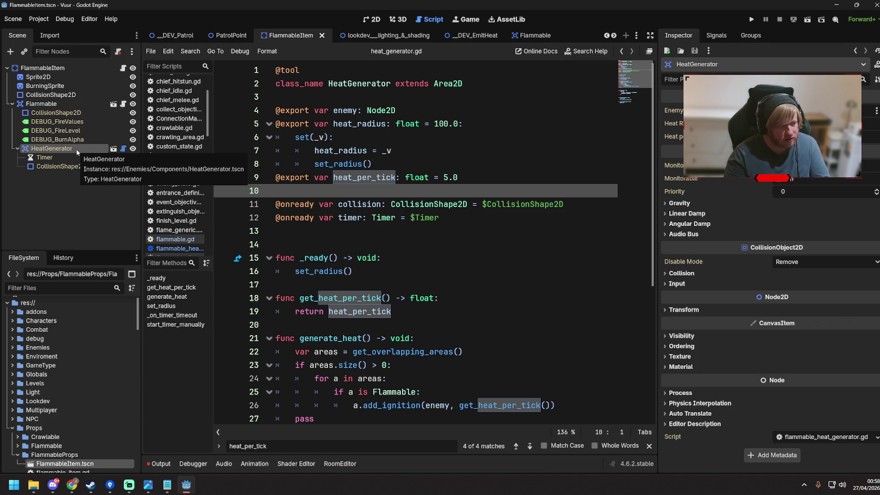
click(122, 149)
click(387, 187)
drag(477, 110, 244, 101)
key(BackSpace)
key(BackSpace)
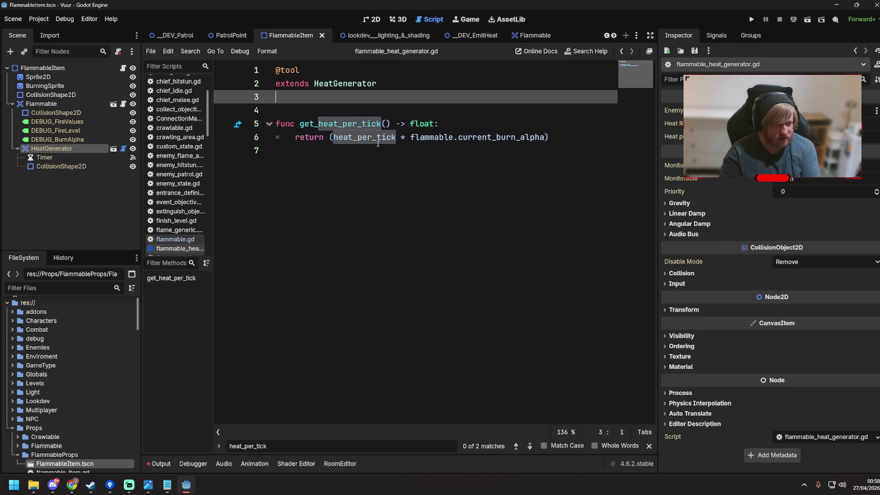
drag(411, 123, 455, 124)
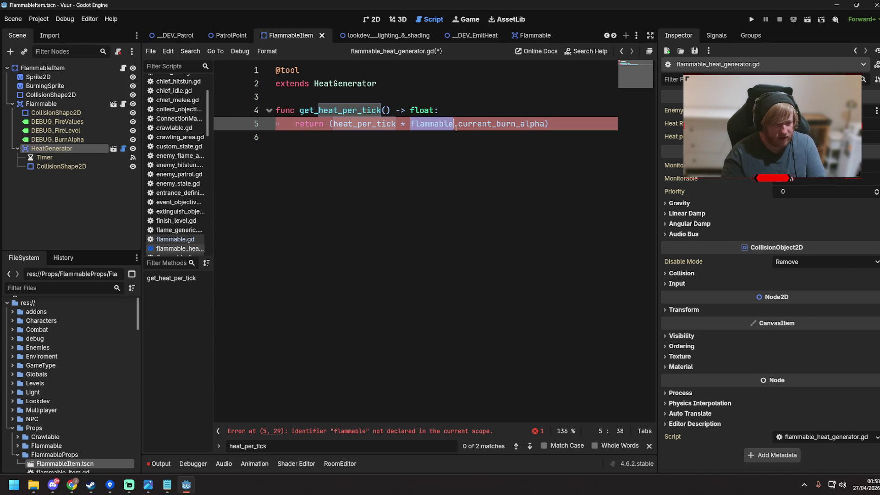
text(enemy)
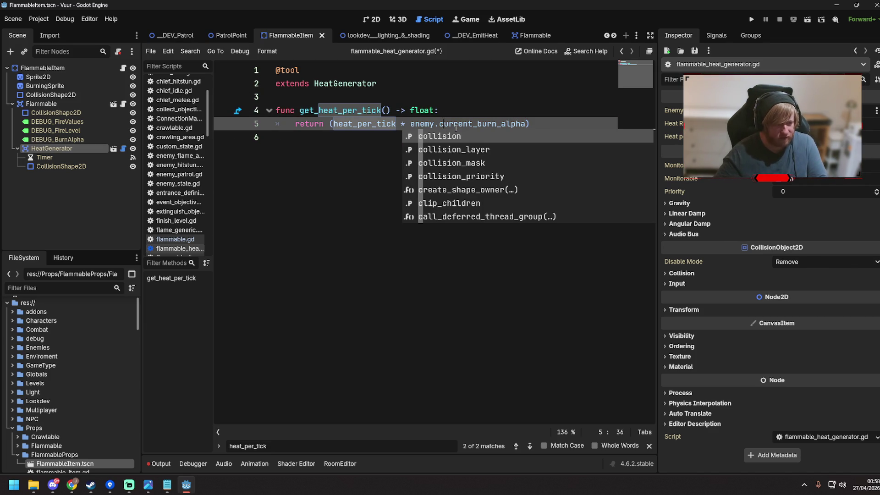
click(418, 97)
key(ctrl+s)
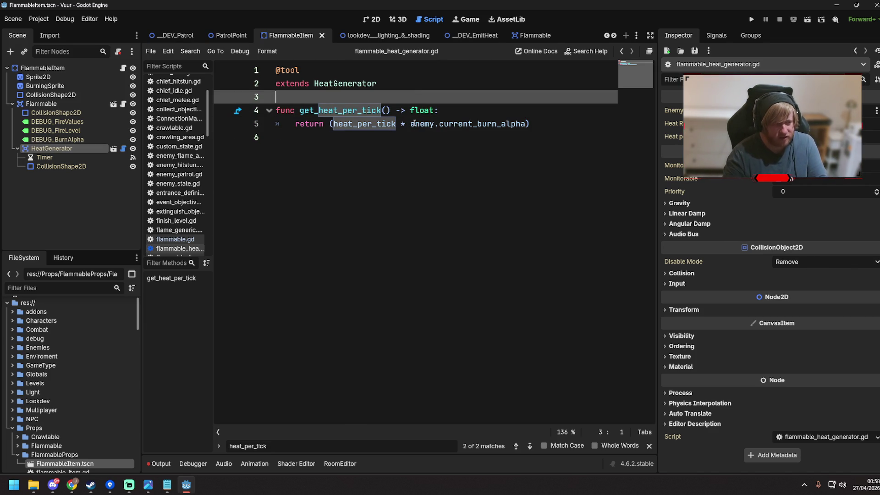
Step: Check the Timer, HeatGenerator and Flammable nodes' values in the Inspector
click(338, 137)
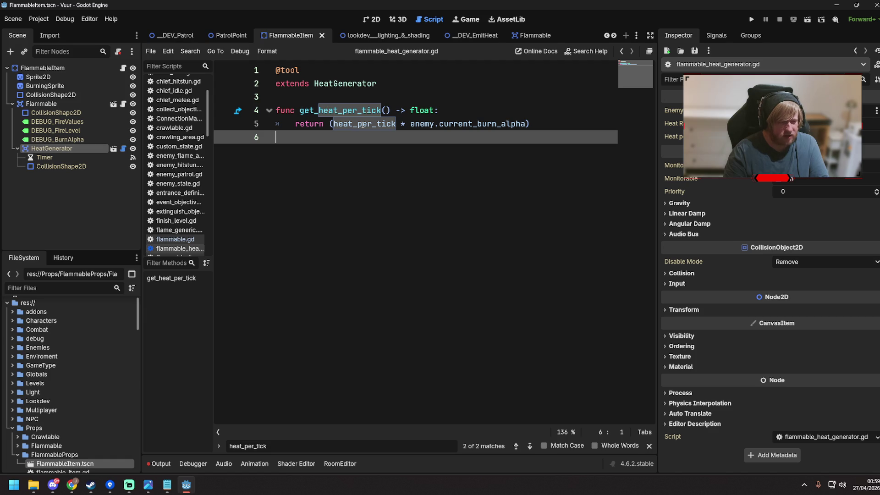
mouse_move(363, 124)
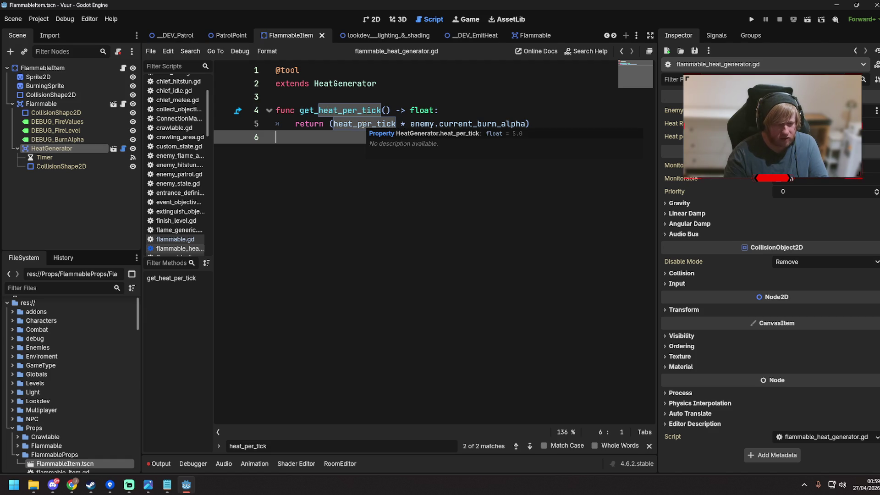
click(69, 158)
click(71, 151)
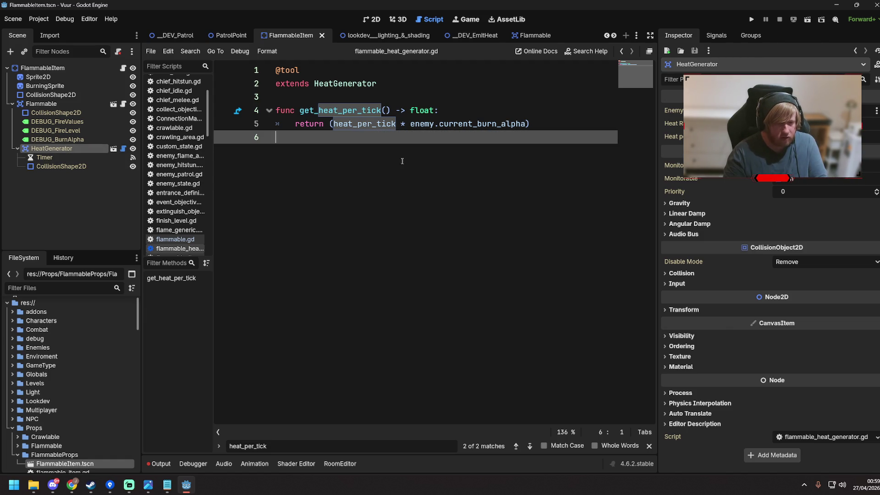
click(66, 105)
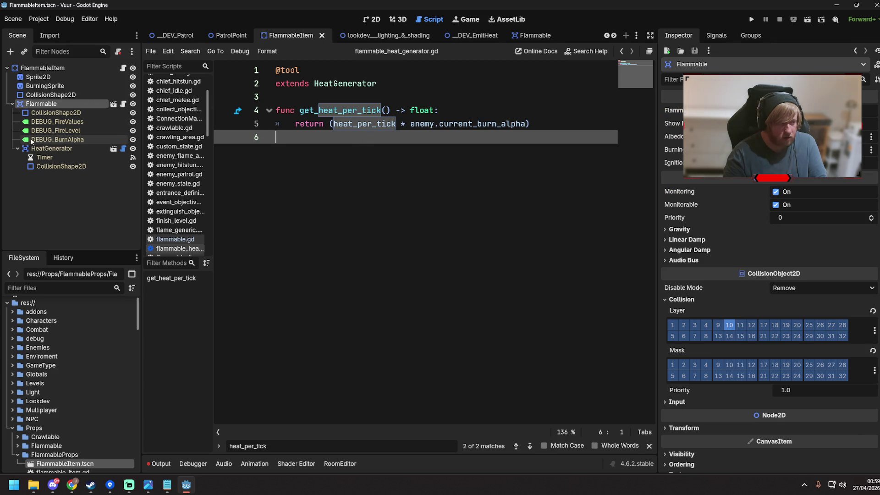
click(34, 150)
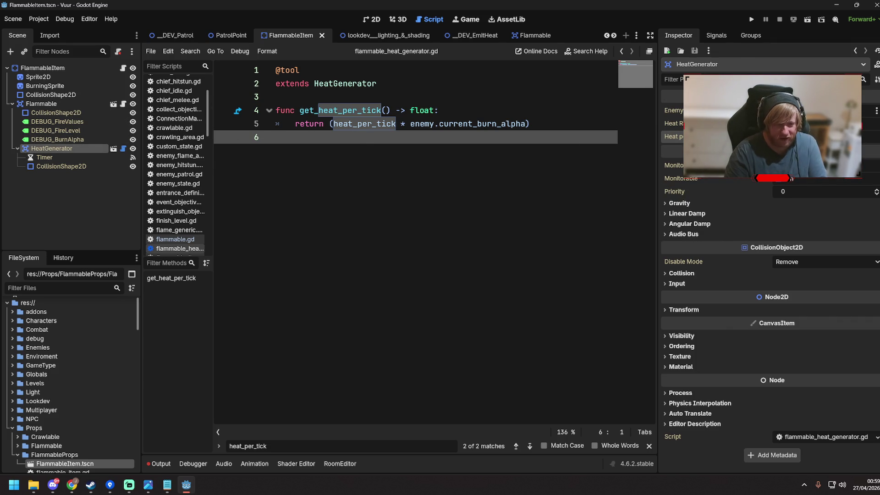
Step: Open the DEV_EmitHeat test scene and start a test run
click(417, 111)
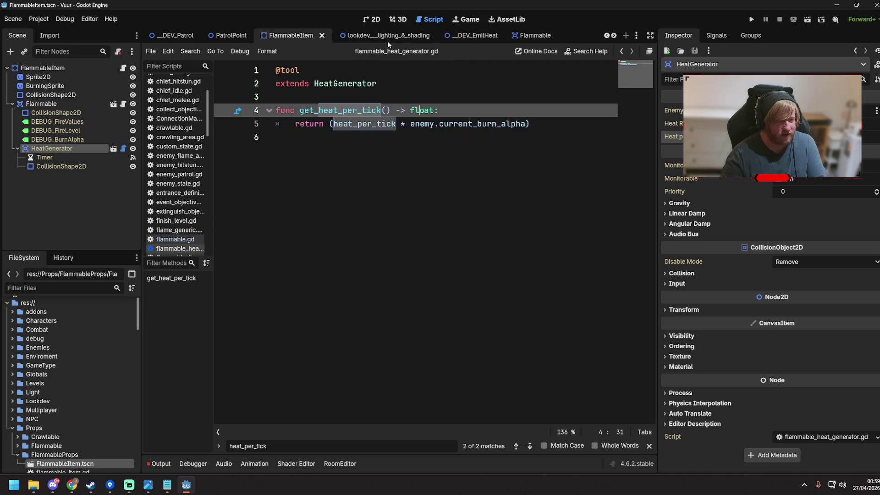
click(466, 32)
click(374, 20)
Step: Run the test scene, walk the firefighter to the bookshelves spraying water, then stop the game
key(F6)
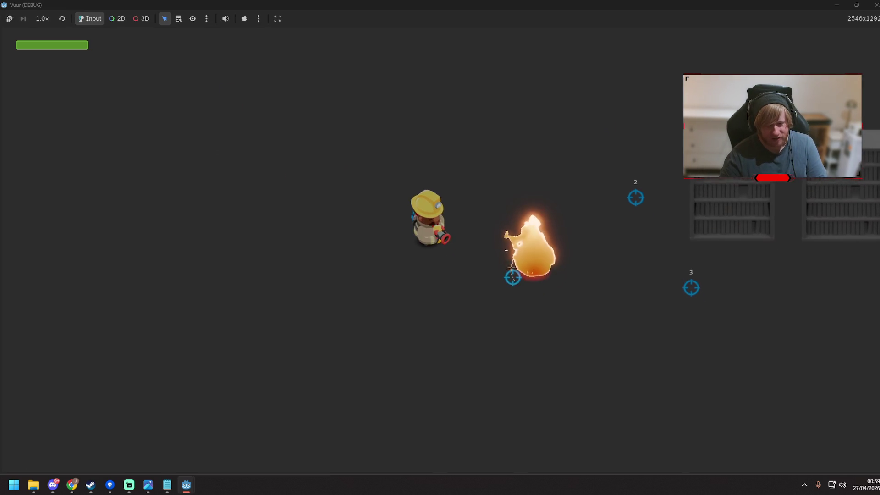
drag(512, 267, 569, 236)
key(d)
key(s)
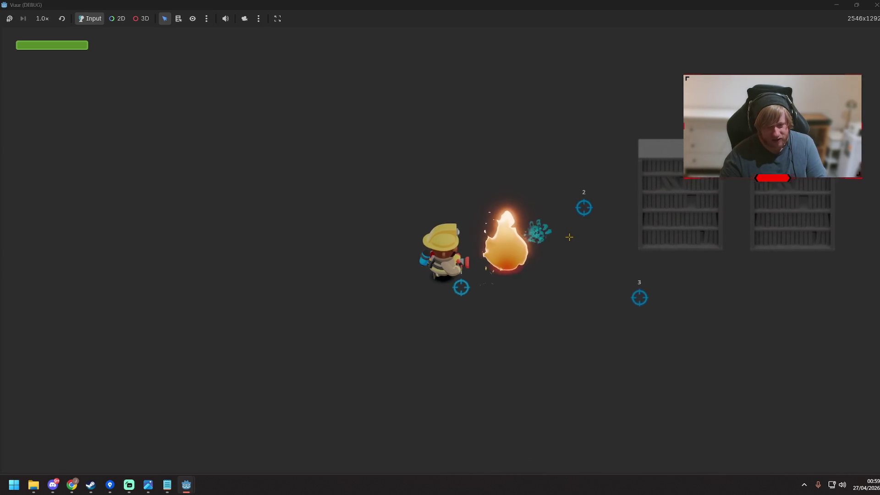
key(d)
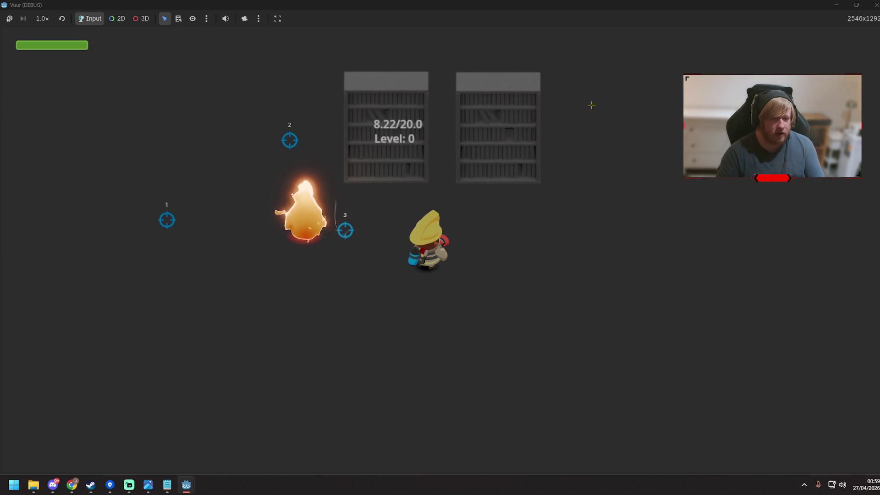
click(876, 4)
key(ctrl+s)
Step: Open the FlammableItem scene's flammable.gd script from its Flammable node
click(432, 20)
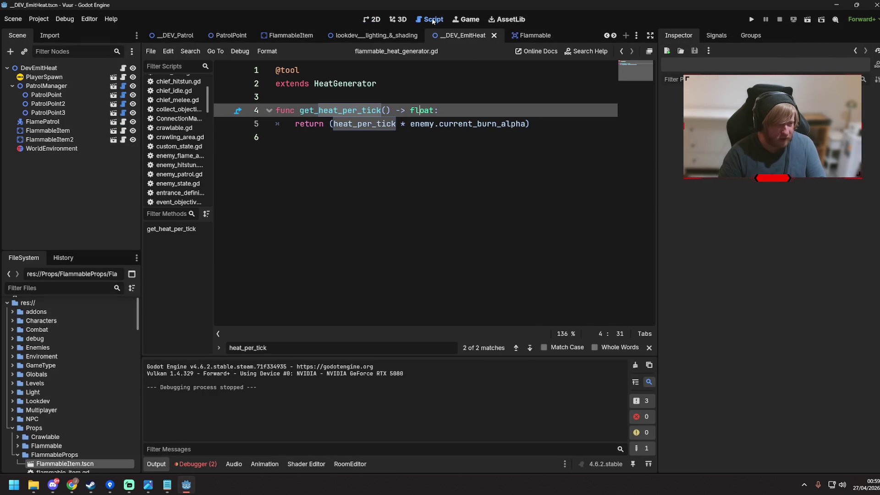
click(123, 68)
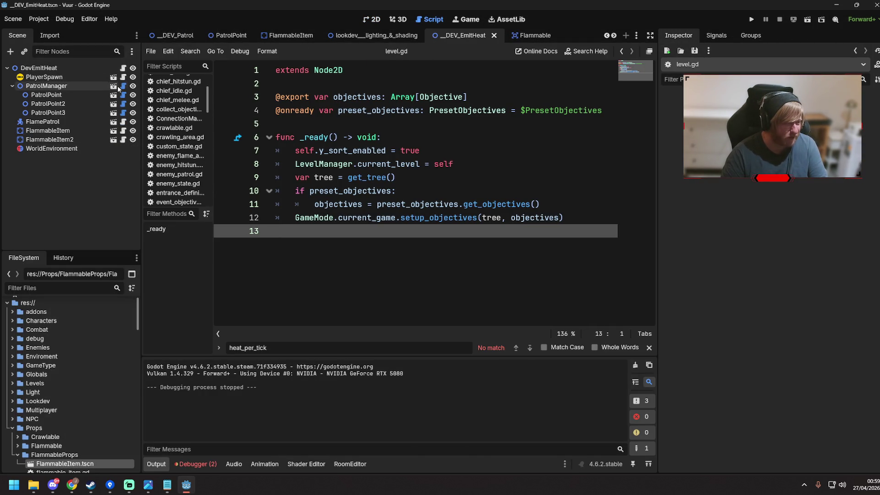
click(114, 131)
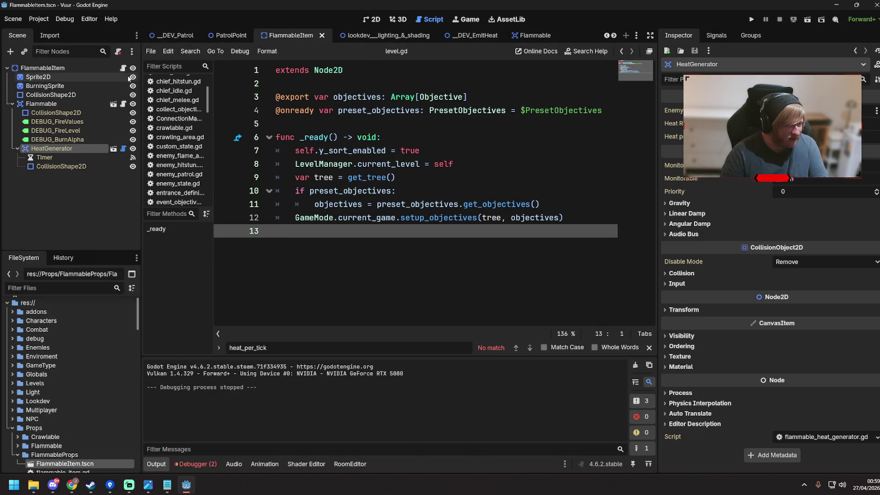
click(124, 105)
scroll(412, 206, down, 10)
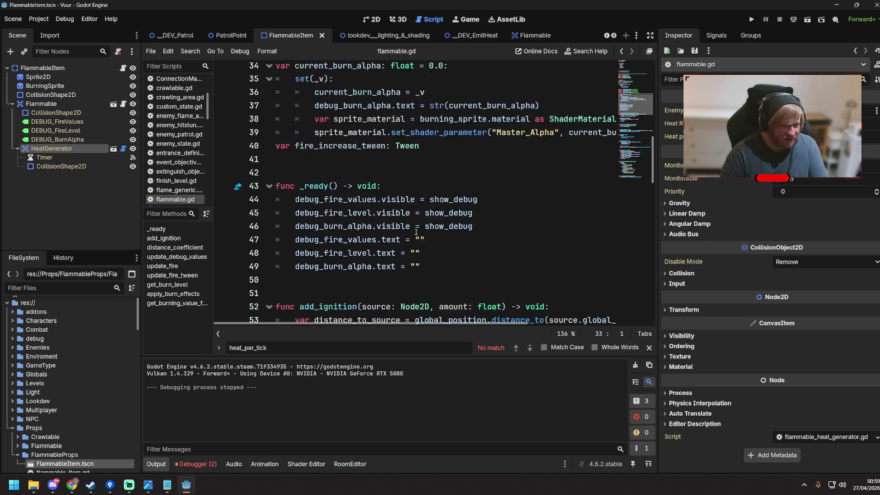
Step: Move heat_generator.start_timer_manually() from the MEDIUM case under the BurnLevel.LOW print, then launch the game
scroll(418, 231, down, 7)
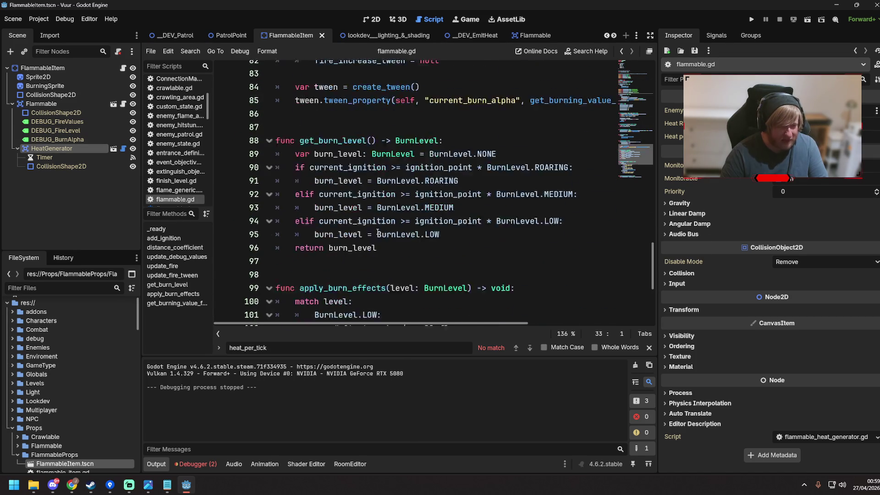
scroll(335, 189, down, 4)
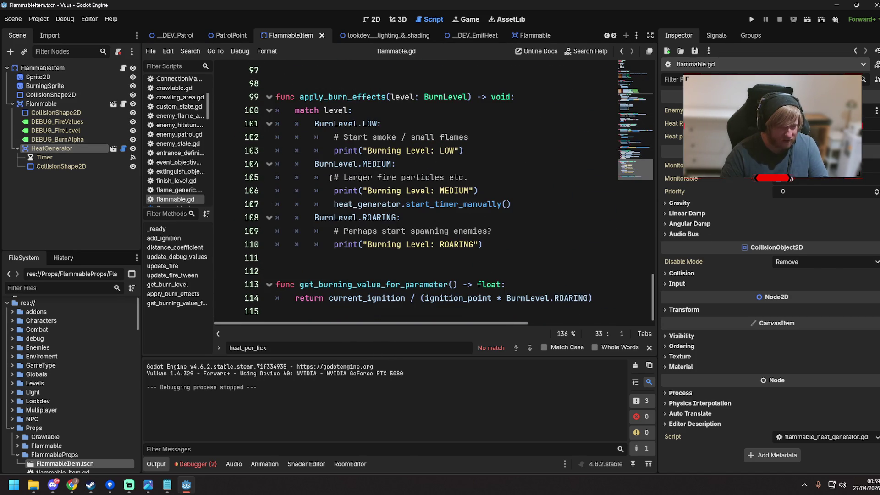
drag(335, 204, 485, 205)
key(BackSpace)
click(468, 151)
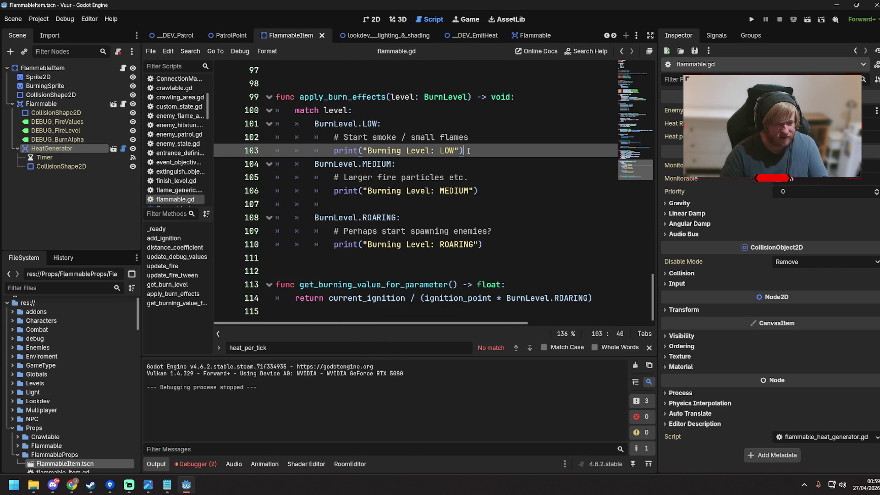
key(Return)
text(heat_generator.start_timer_manually())
key(Down)
key(Down)
key(Down)
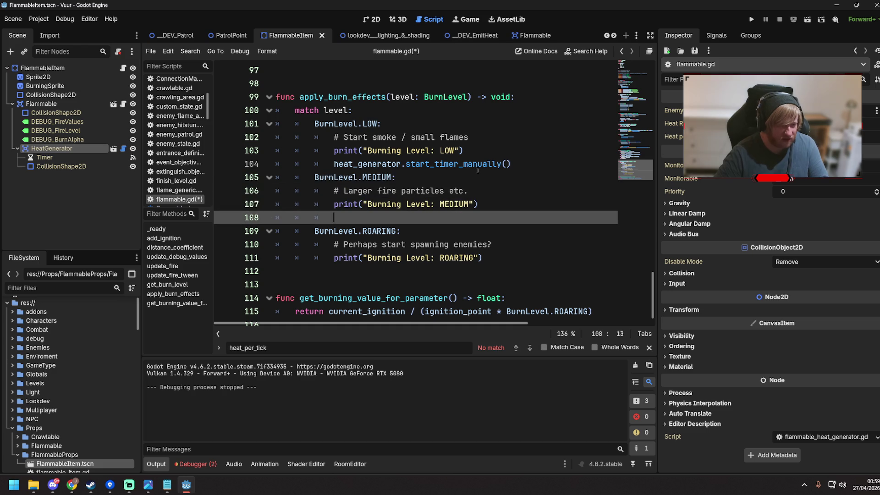
key(BackSpace)
key(BackSpace)
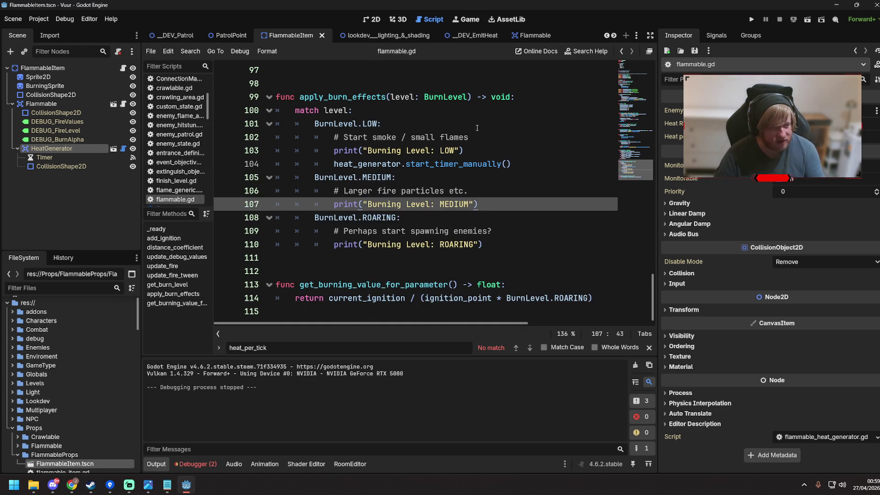
key(F5)
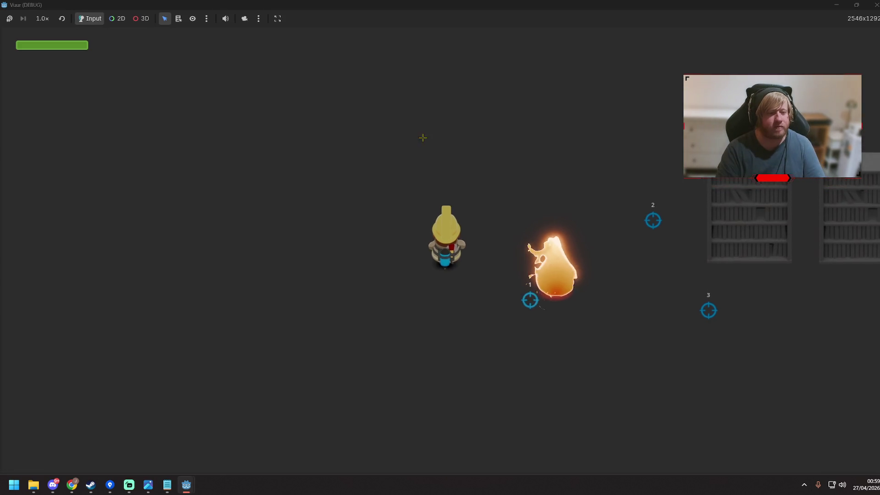
Step: Walk the firefighter around both bookshelves until each burns at Level 3, then stop the game
key(d)
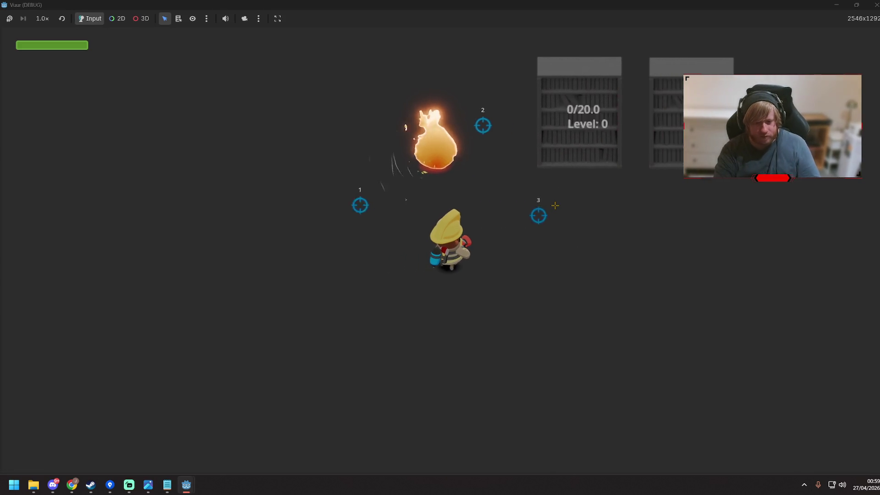
key(d)
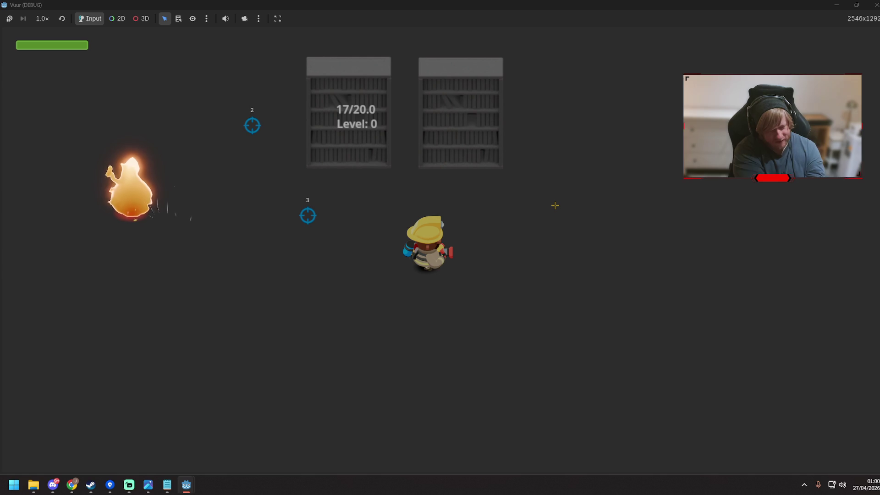
key(w)
key(d)
key(w)
key(a)
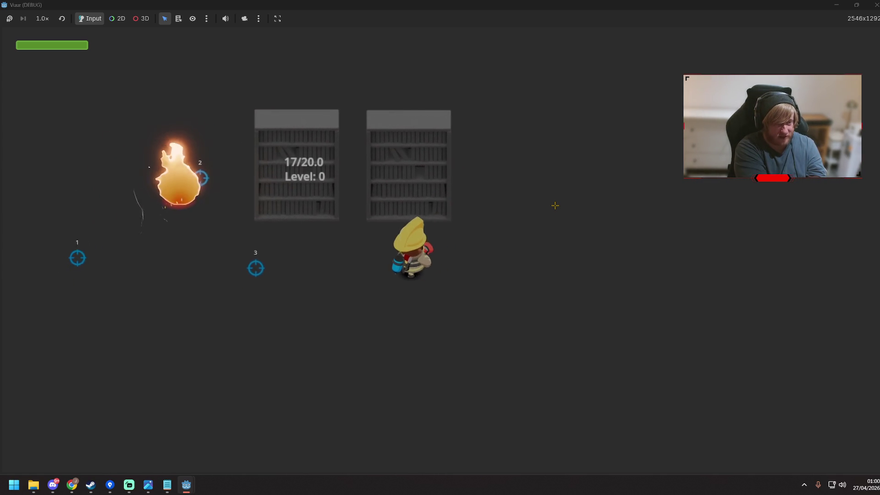
key(d)
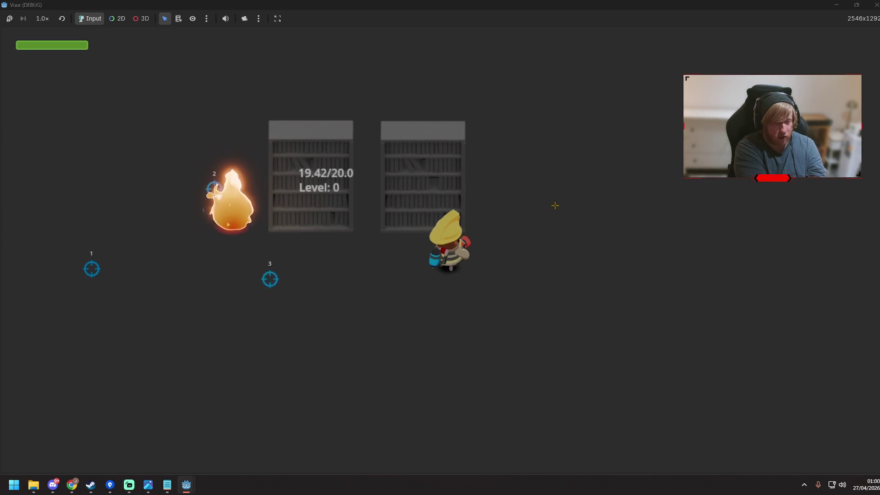
key(s)
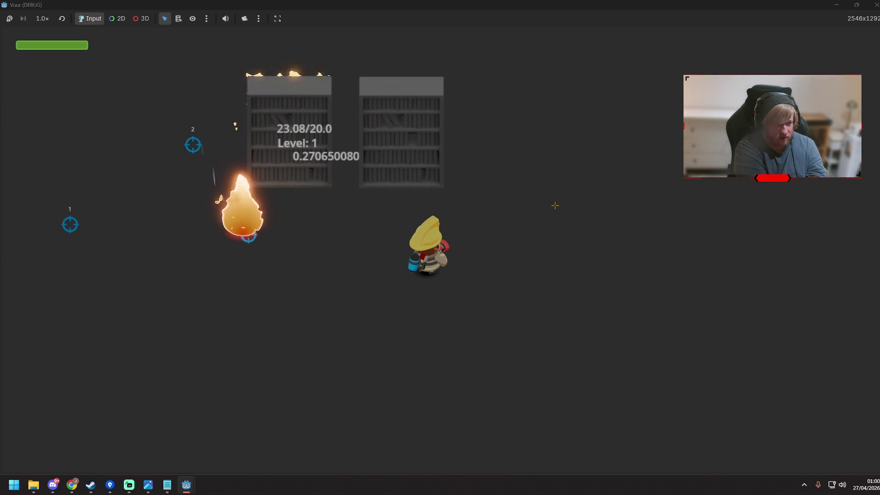
key(s)
key(w)
key(a)
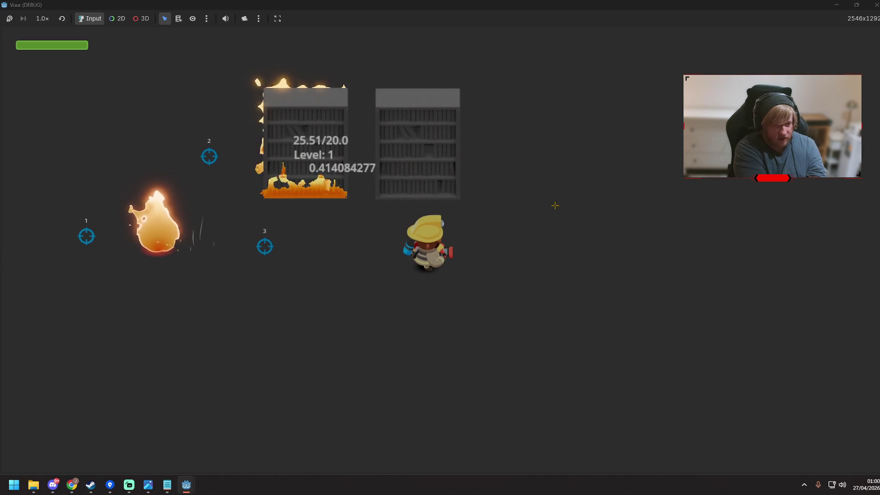
key(w)
key(d)
key(w)
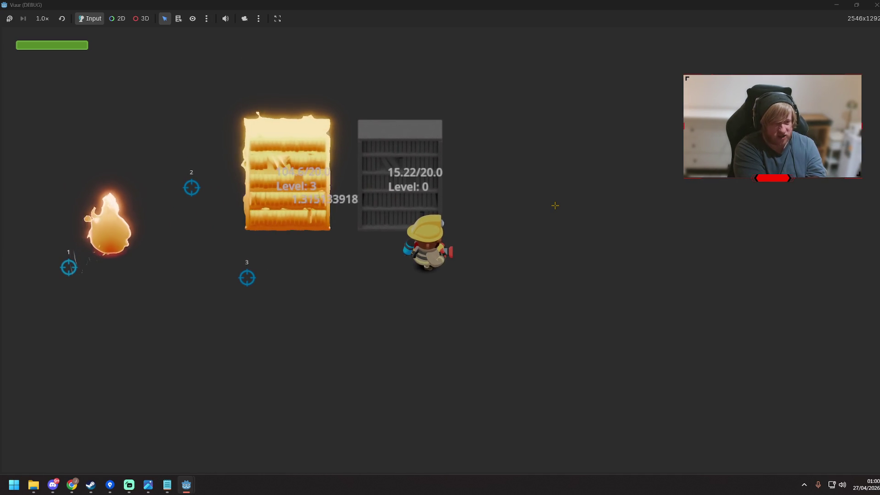
key(d)
key(s)
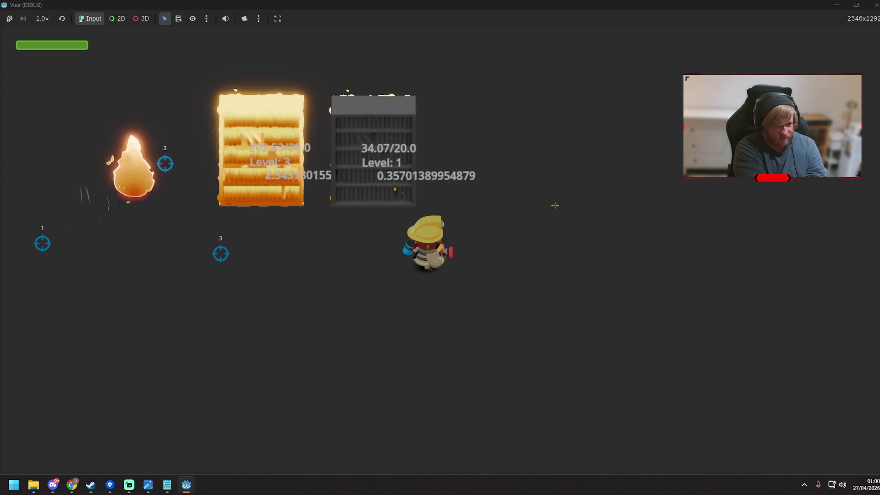
key(s)
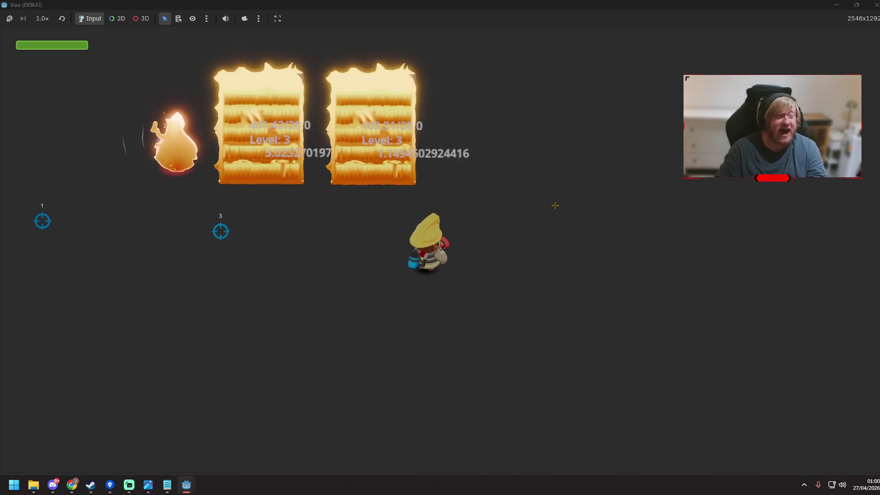
click(877, 5)
click(480, 154)
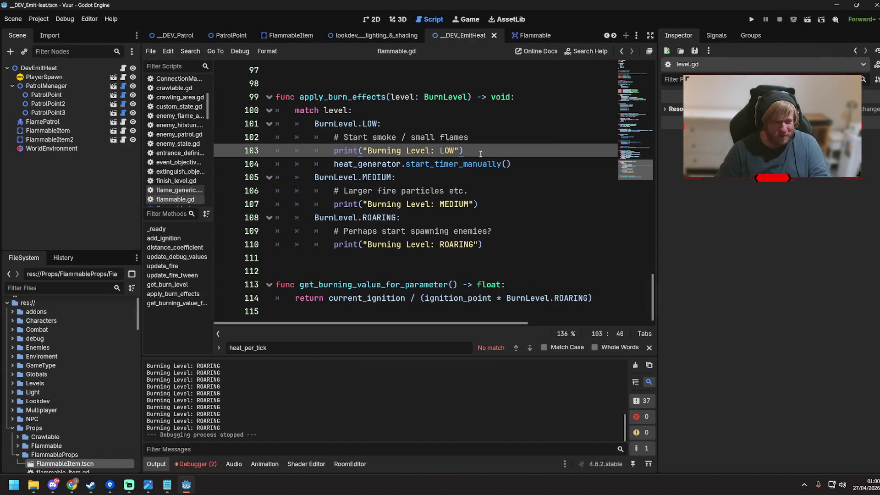
Step: Reset heat per tick on FlammableItem's HeatGenerator, save the scene, and launch a test run
click(113, 131)
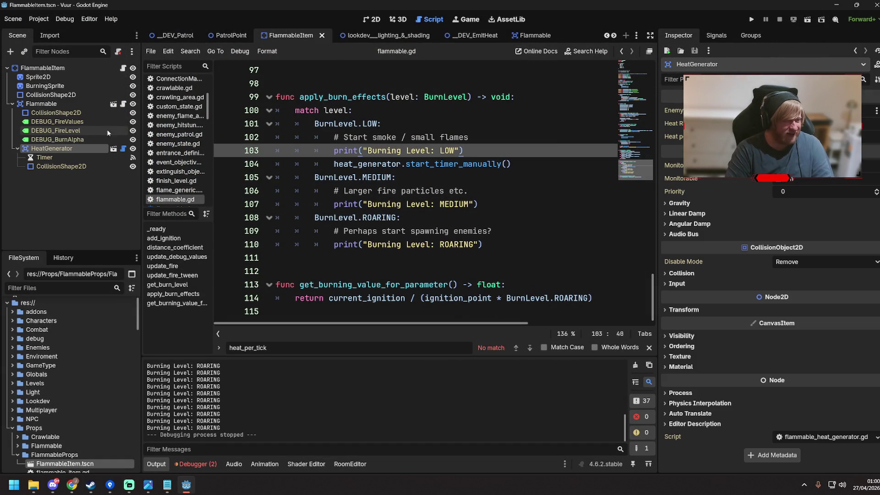
click(83, 70)
click(65, 103)
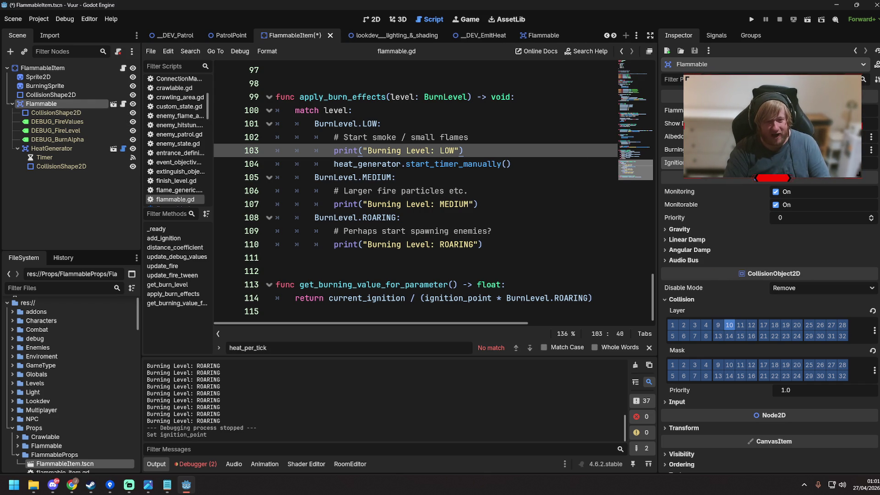
click(422, 138)
key(ctrl+s)
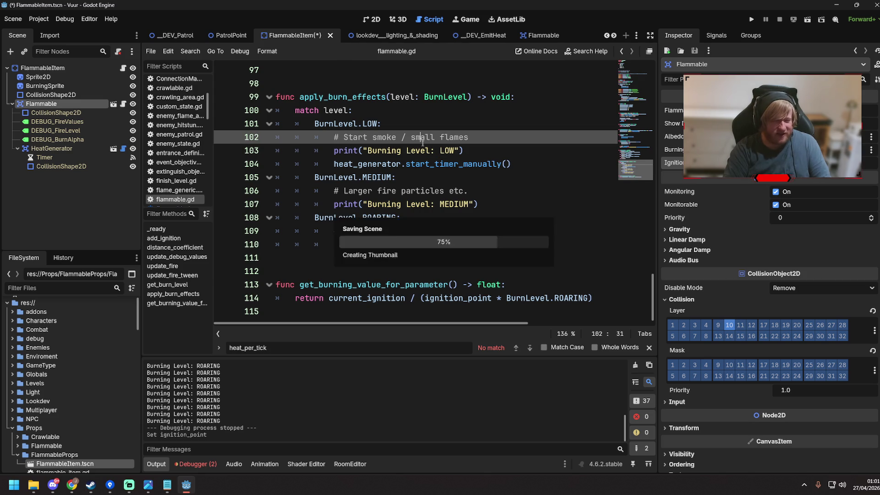
click(68, 152)
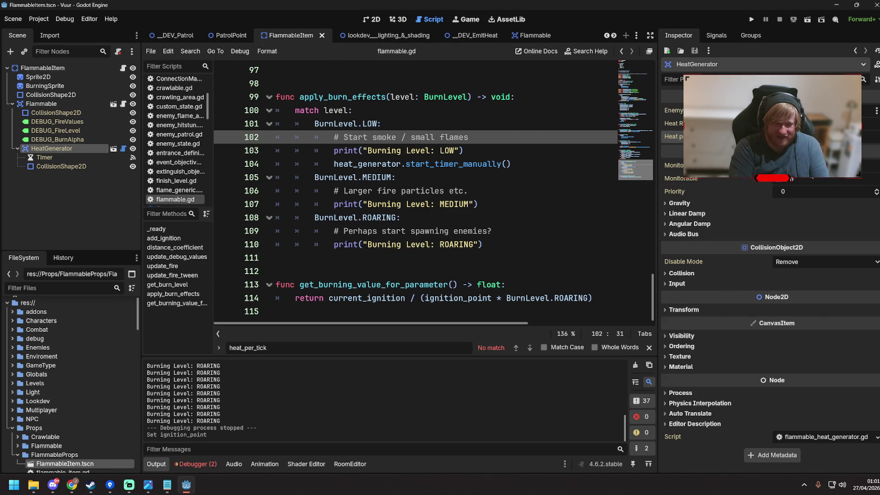
key(ctrl+s)
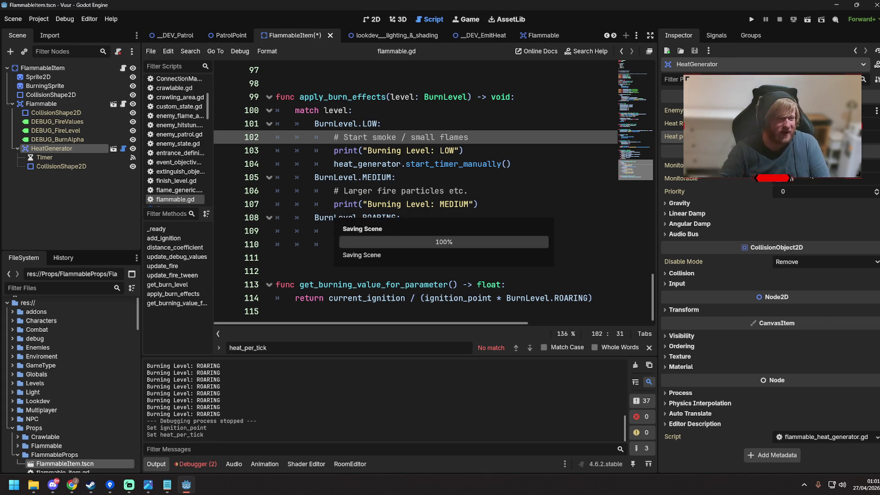
click(430, 218)
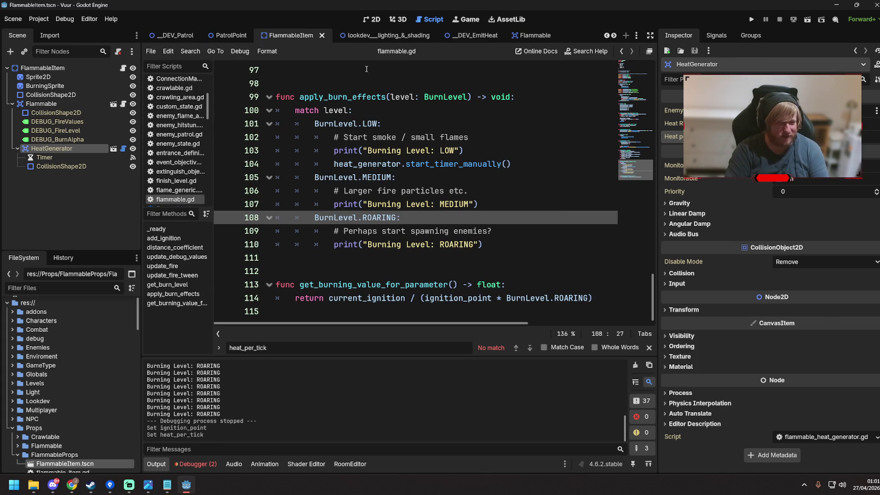
key(F5)
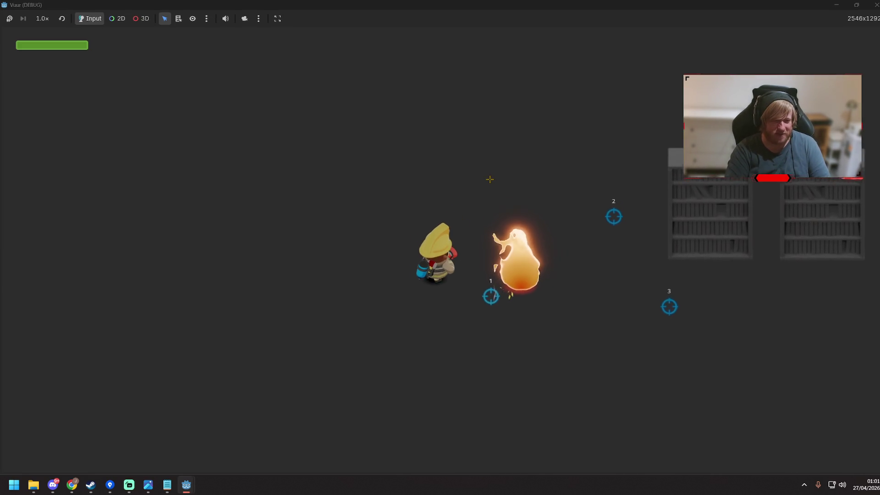
Step: Walk the firefighter beside both bookshelves until they pass 10.0 and reach Level 3, then stop
key(d)
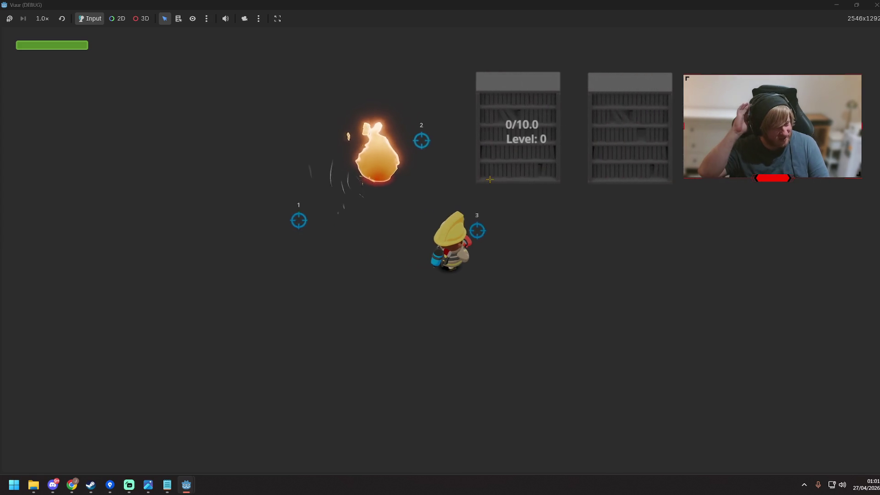
key(d)
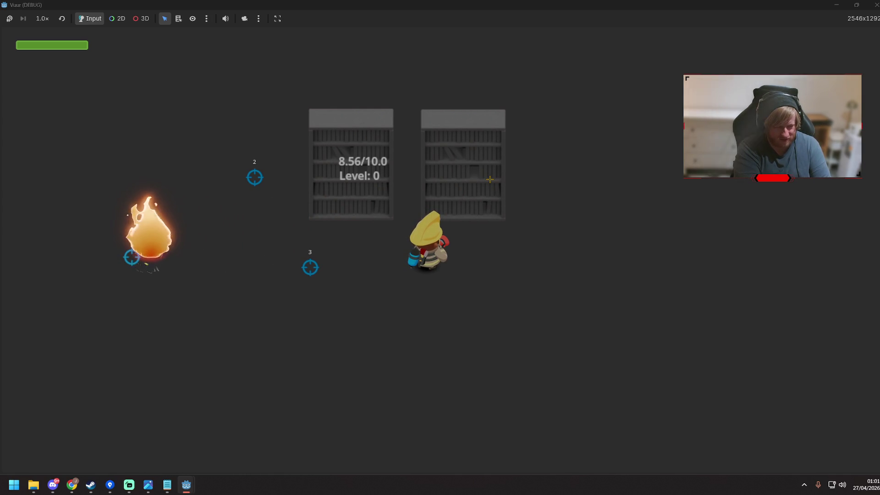
key(d)
key(s)
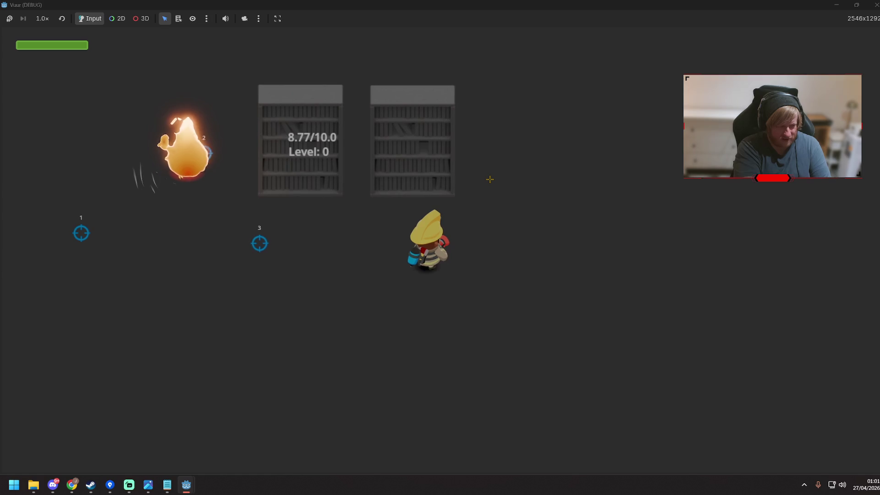
key(d)
key(s)
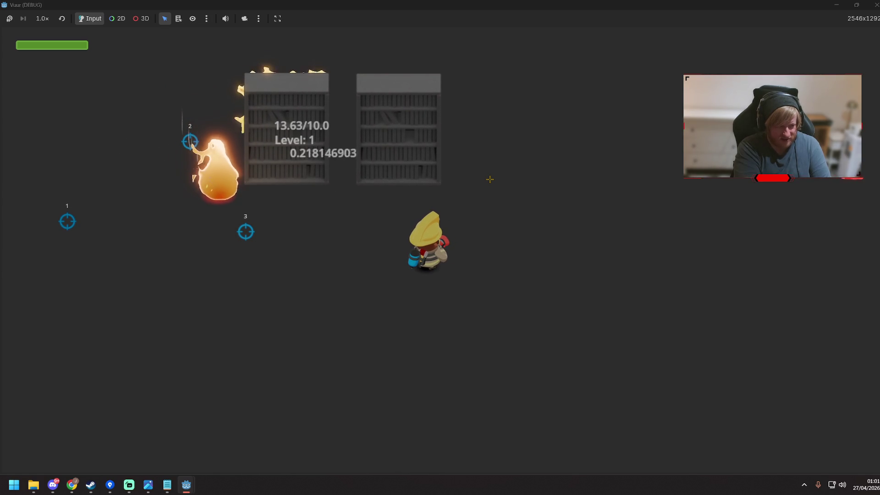
key(w)
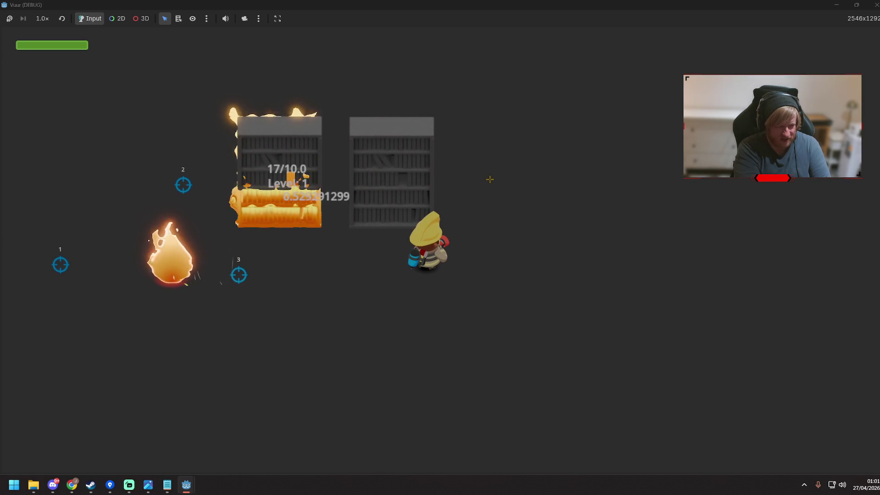
key(a)
key(s)
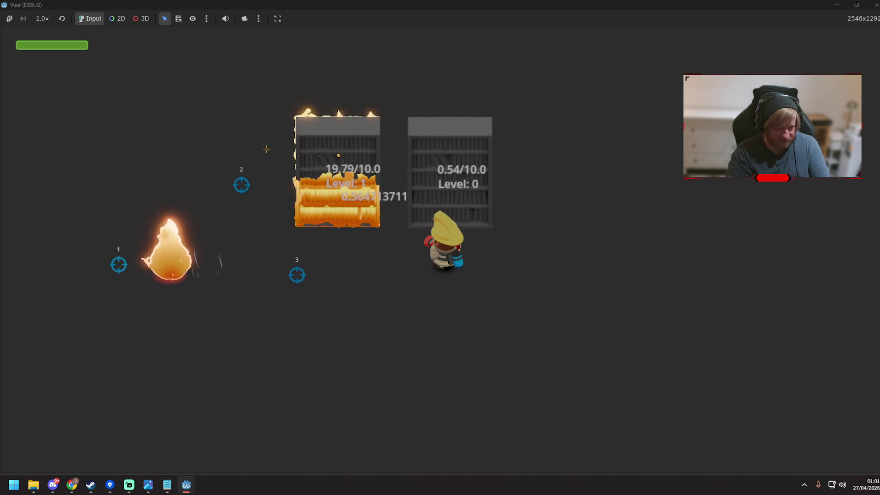
key(d)
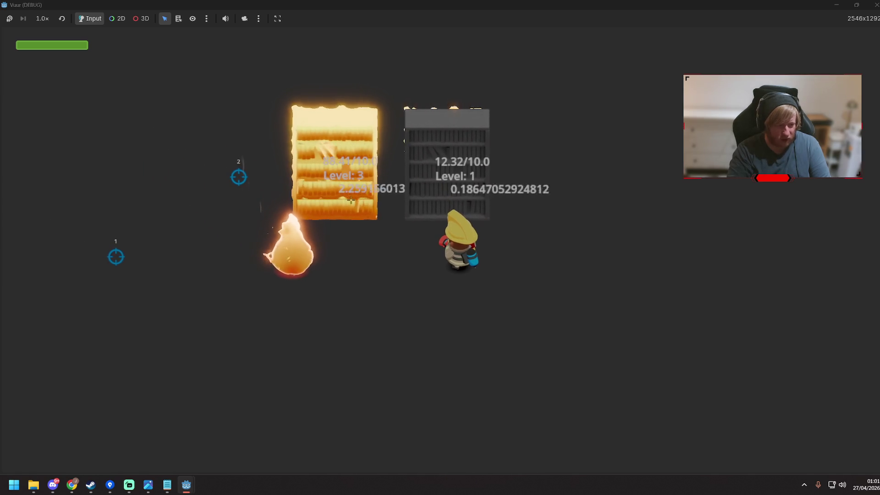
key(d)
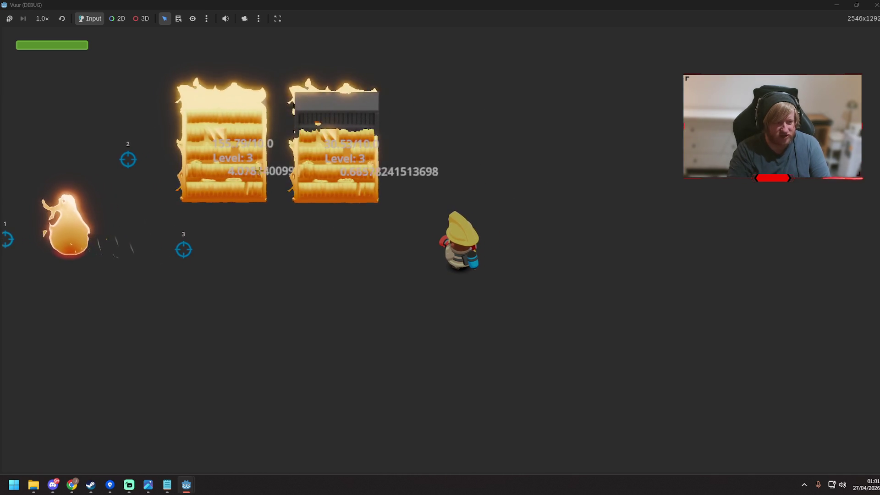
key(w)
key(a)
key(s)
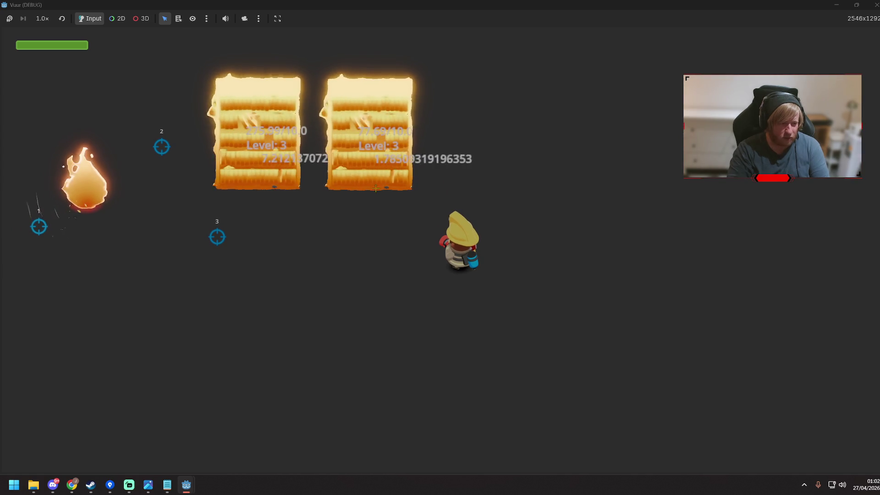
key(d)
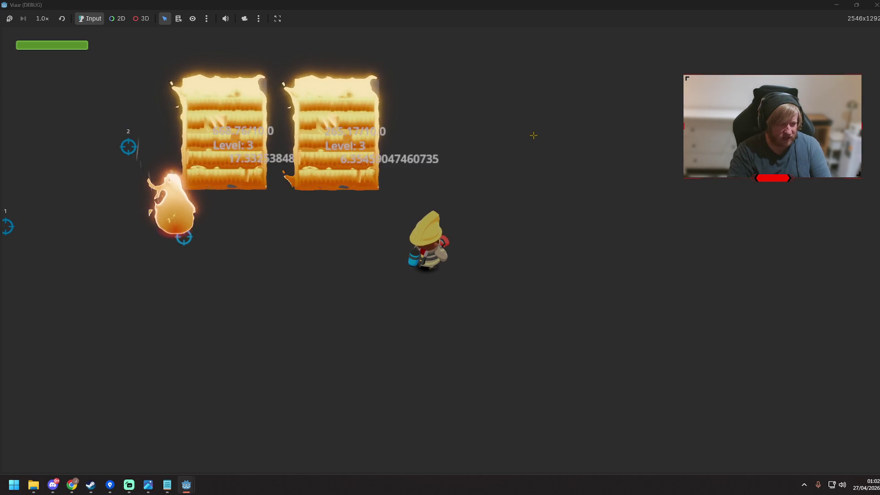
key(F8)
Step: Save the FlammableItem scene again after the HeatGenerator change and start a fresh test run
click(526, 150)
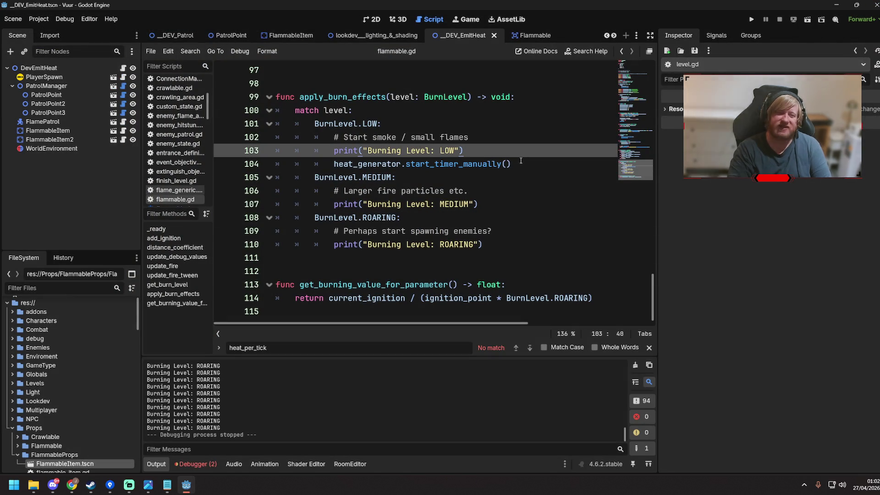
click(519, 164)
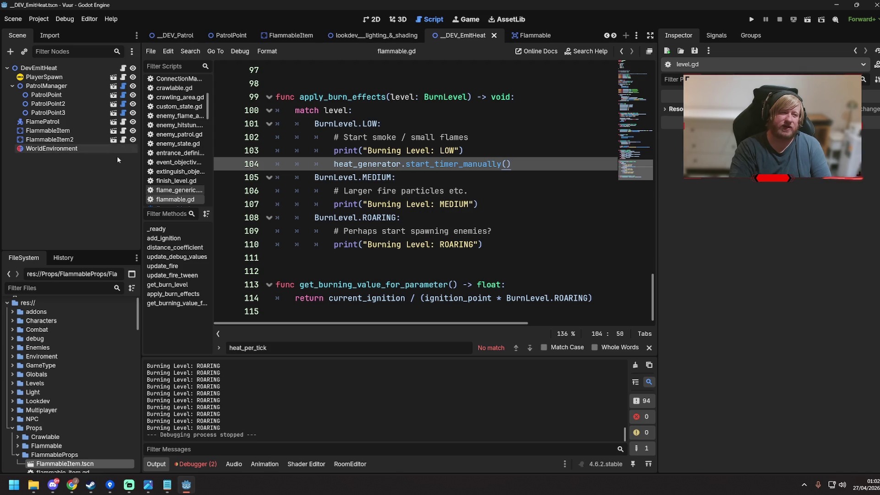
click(114, 132)
key(Up)
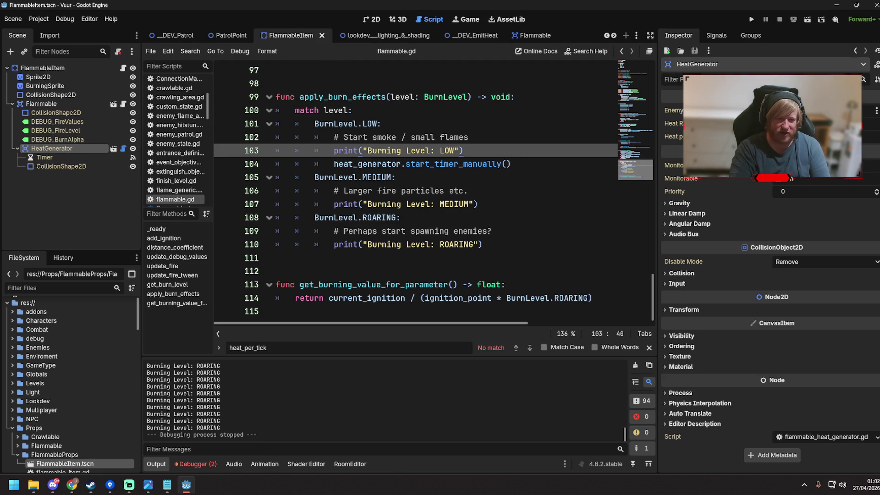
key(ctrl+s)
click(498, 128)
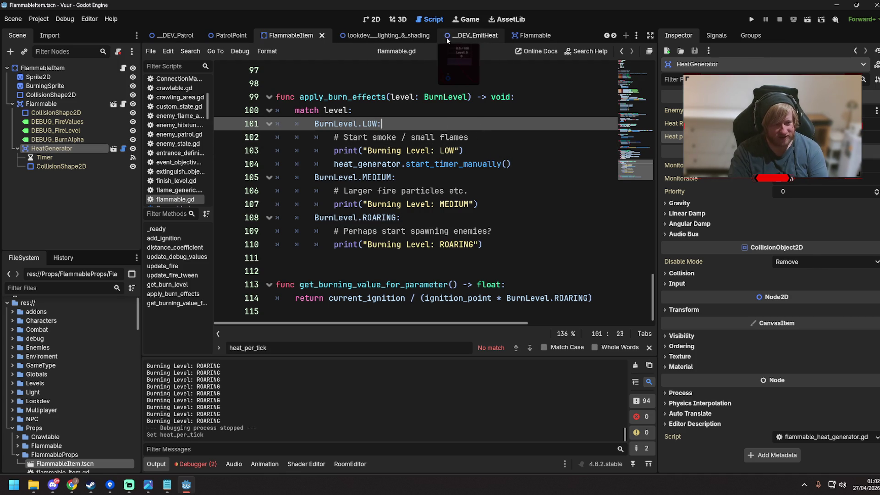
key(F5)
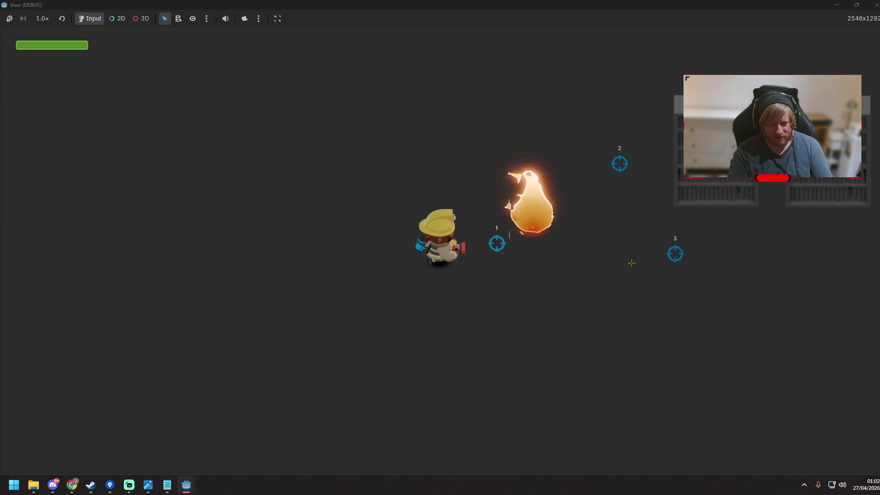
Step: Walk to the bookshelves: left reaches Level 3, right only 3.58/10.0 at Level 0; close and save
key(d)
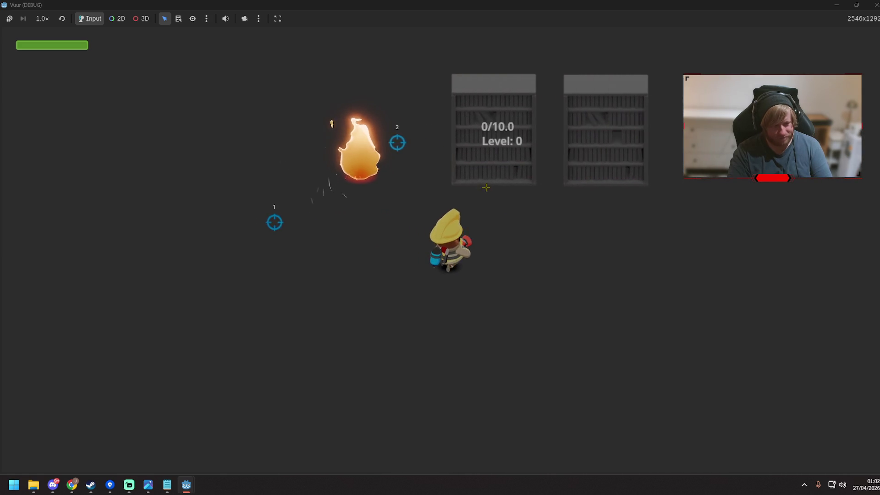
key(d)
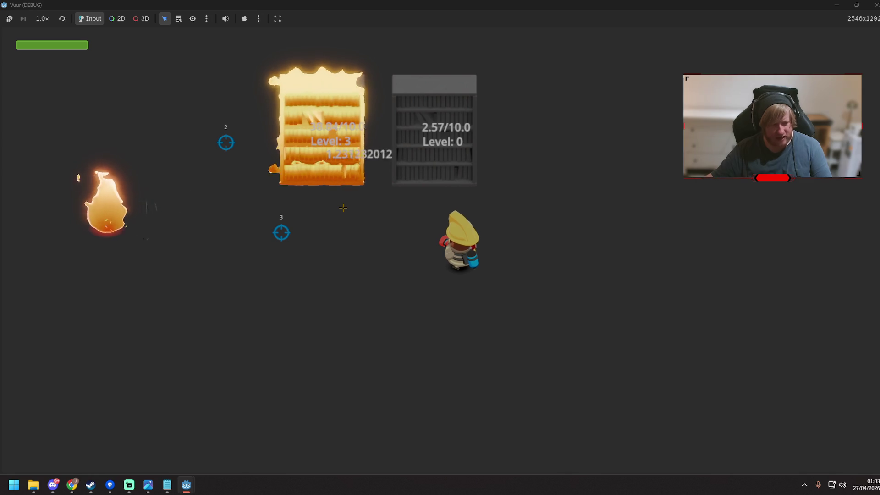
key(a)
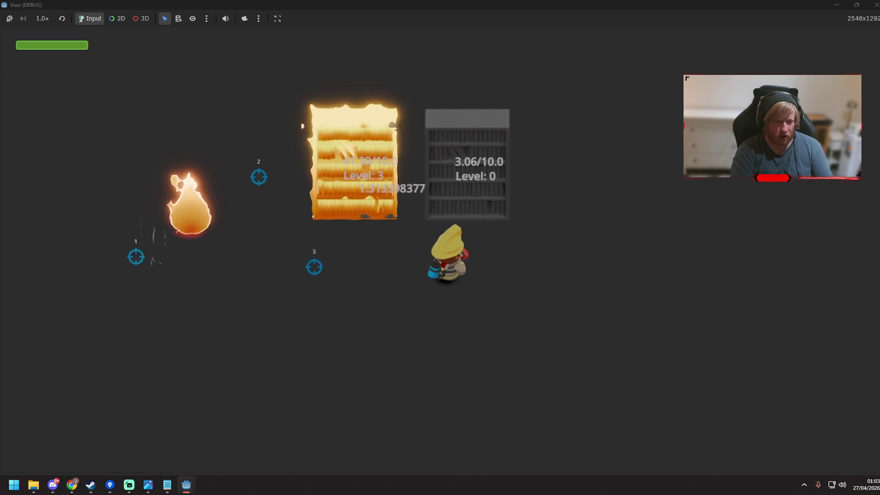
click(876, 3)
key(ctrl+s)
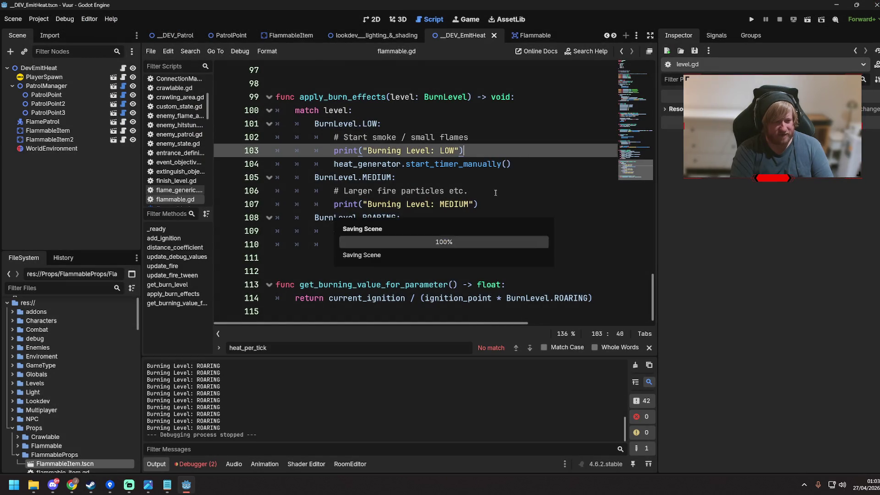
scroll(495, 193, up, 15)
Step: Change the ROARING burn level value to 5, save the script, and briefly test-run the game
scroll(392, 192, up, 12)
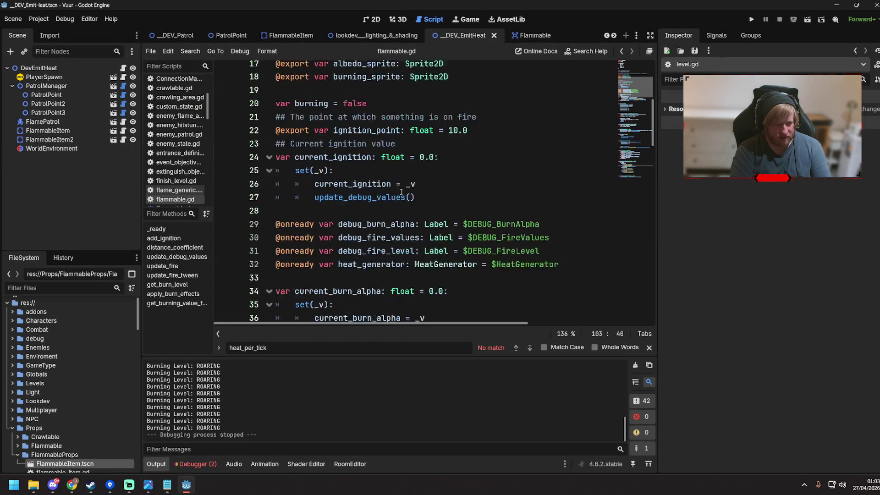
scroll(401, 191, up, 5)
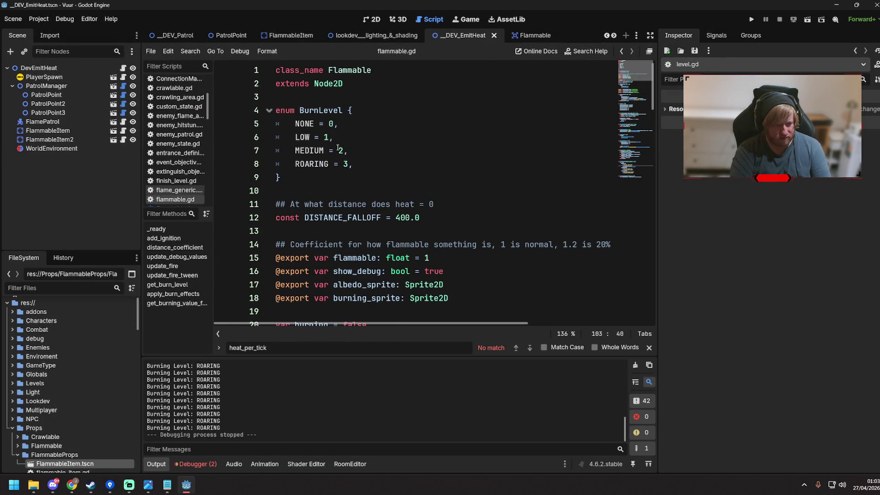
click(338, 150)
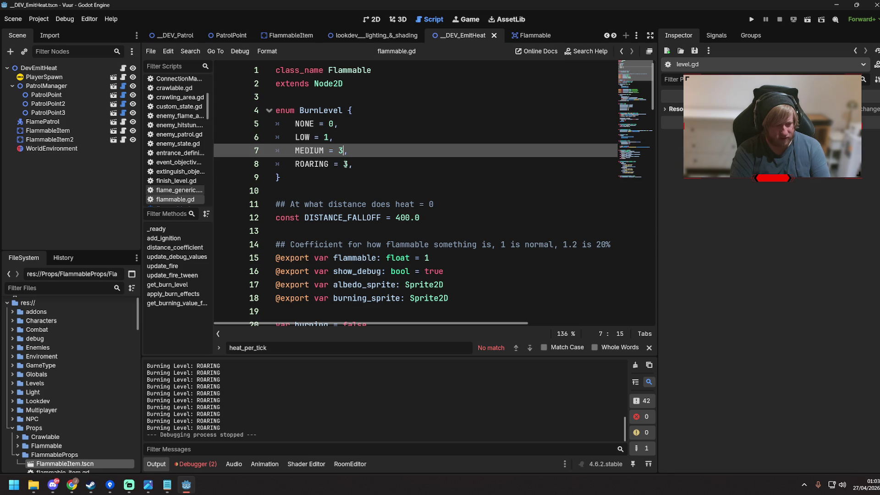
double_click(345, 164)
text(5)
click(432, 180)
key(ctrl+s)
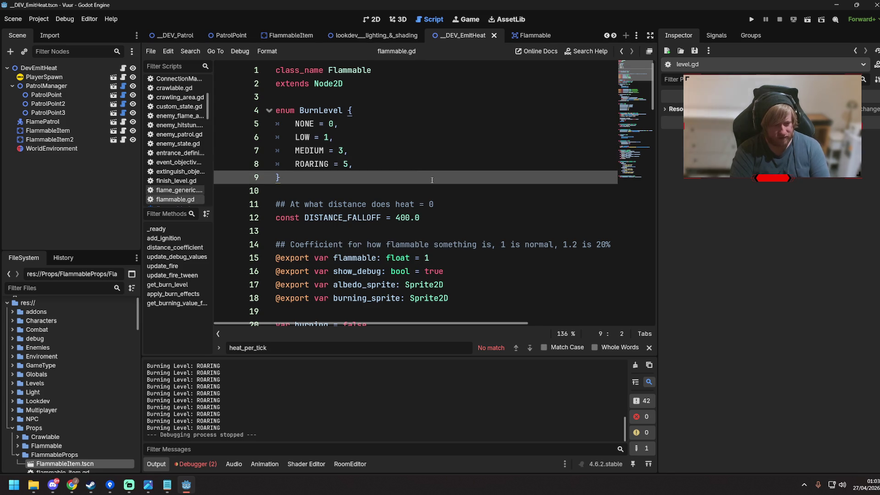
scroll(432, 180, down, 8)
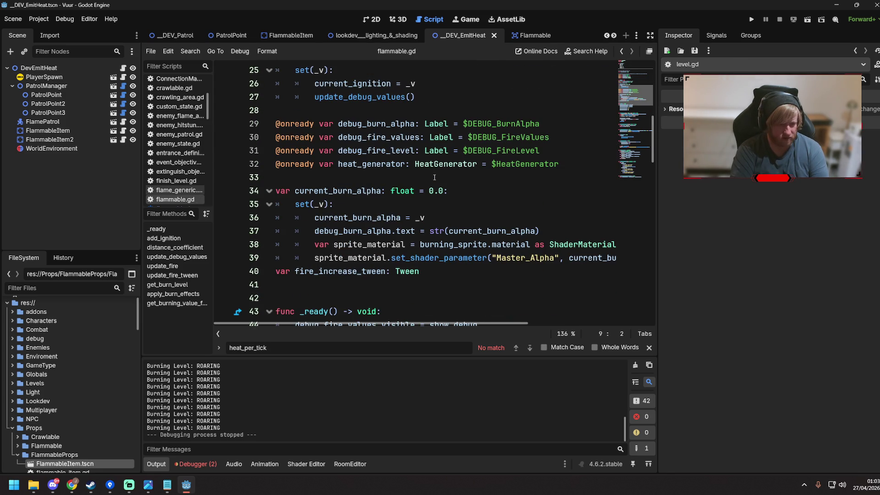
key(F5)
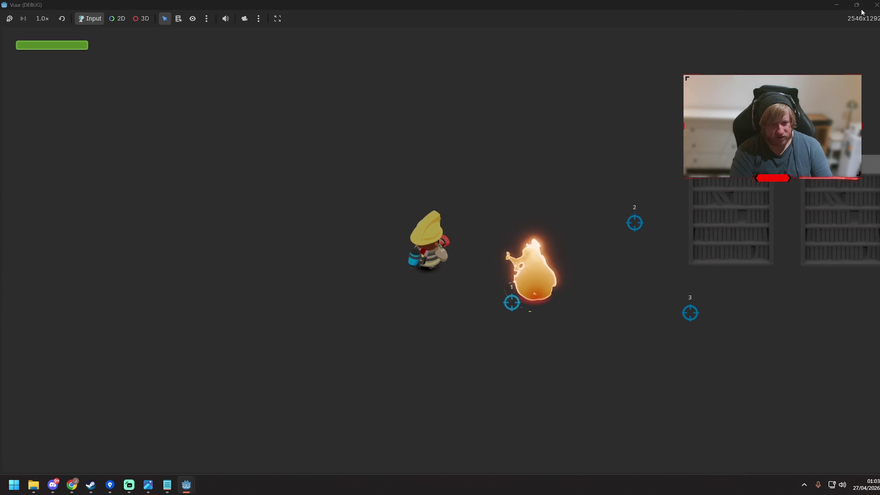
key(F8)
Step: Revisit the _DEV_EmitHeat and FlammableItem scenes and save FlammableItem with its HeatGenerator settings
click(454, 164)
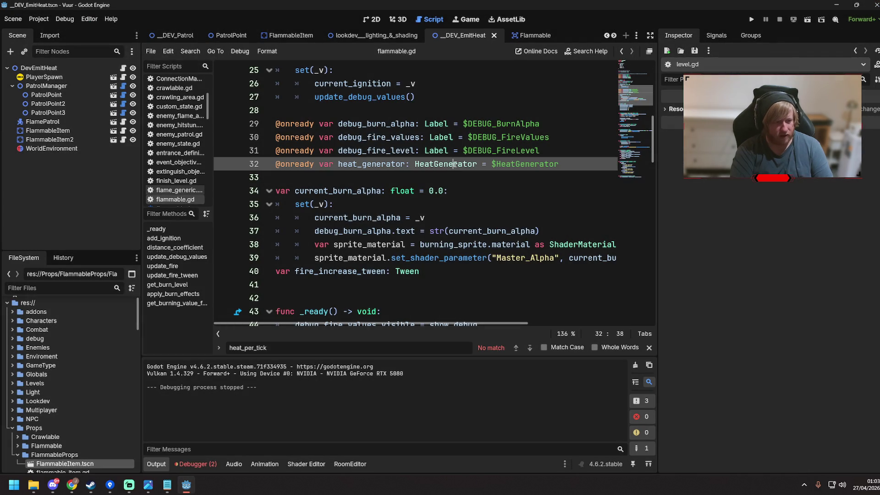
click(535, 37)
click(463, 36)
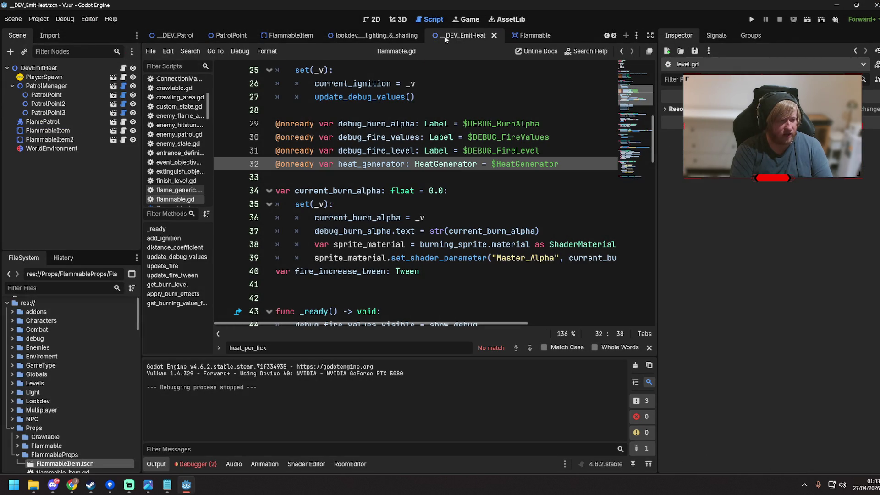
click(292, 36)
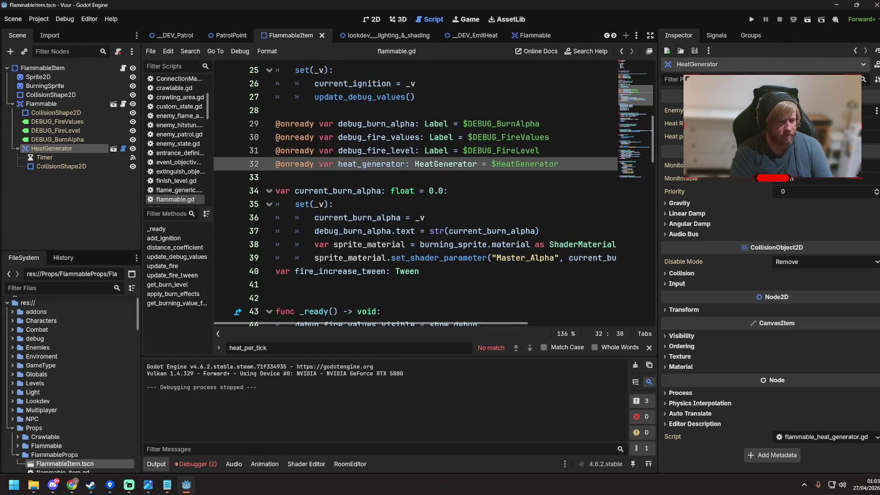
key(ctrl+s)
click(468, 112)
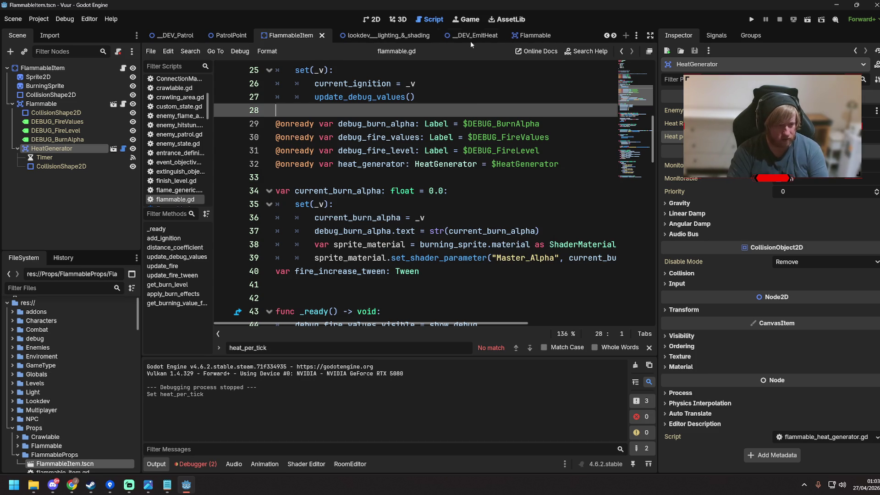
Step: Run the game and walk to the bookshelves until both burn at Level 5, then close it
key(F5)
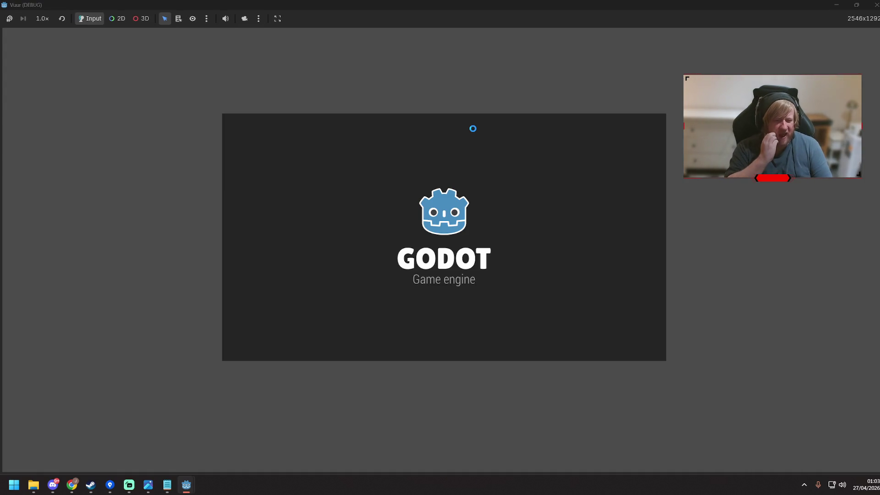
key(d)
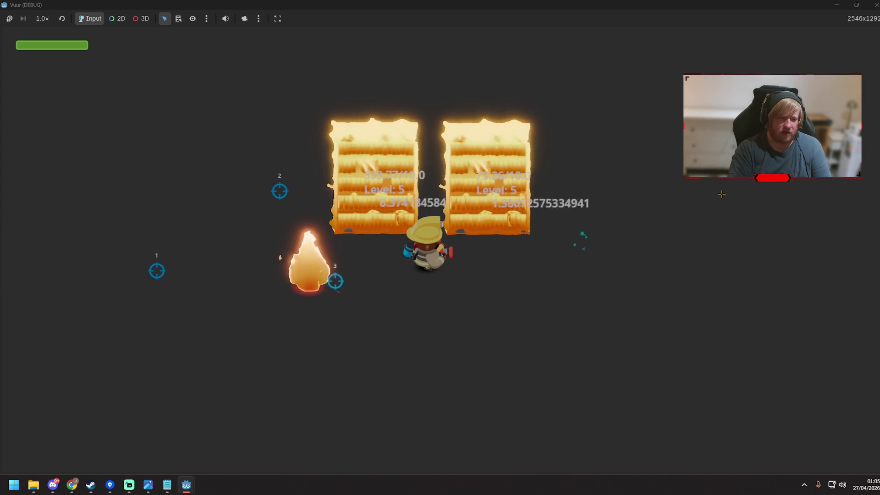
click(873, 5)
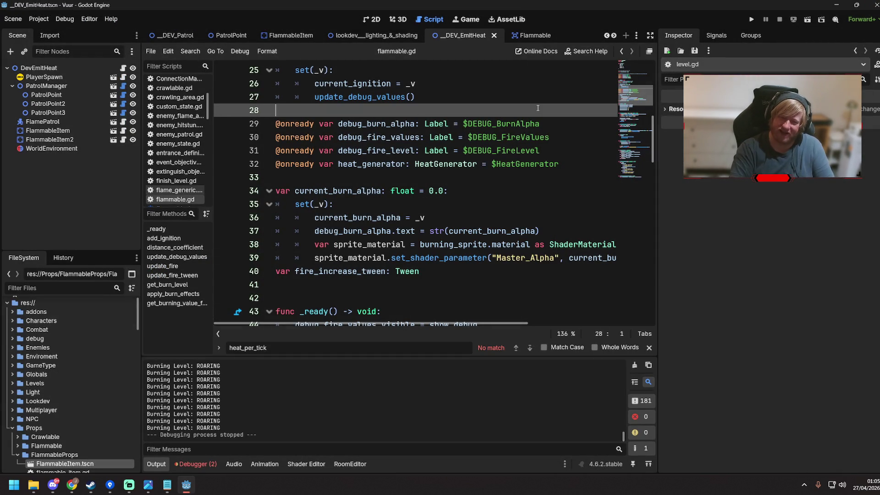
scroll(456, 143, up, 7)
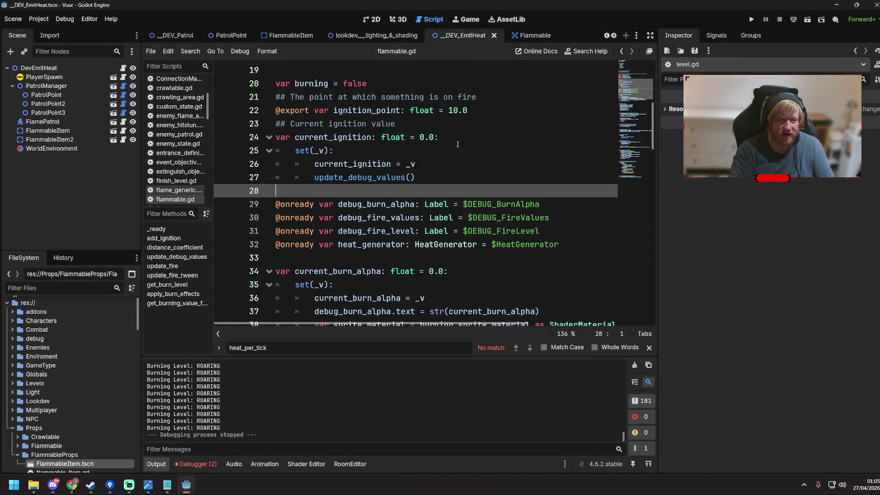
scroll(457, 147, down, 2)
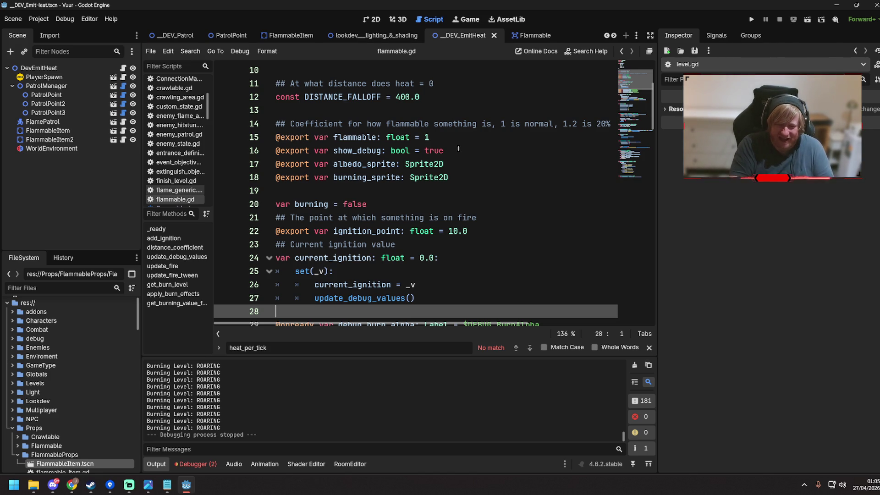
scroll(434, 138, up, 3)
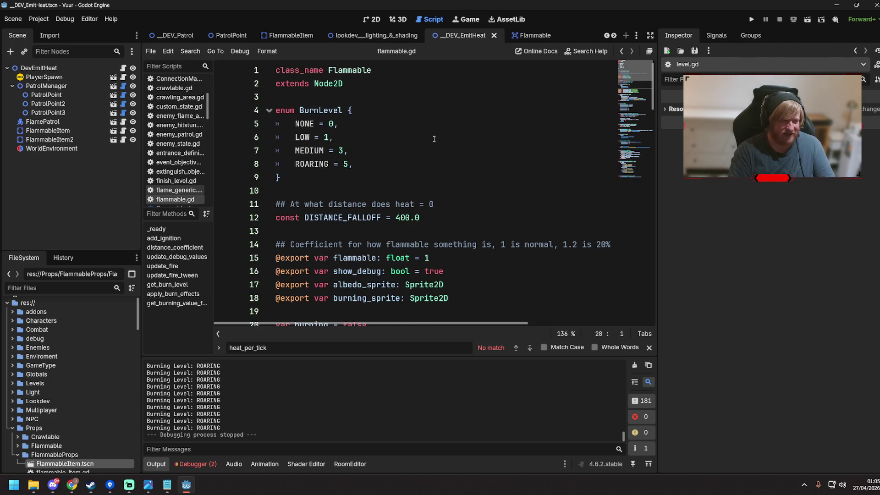
scroll(402, 124, down, 6)
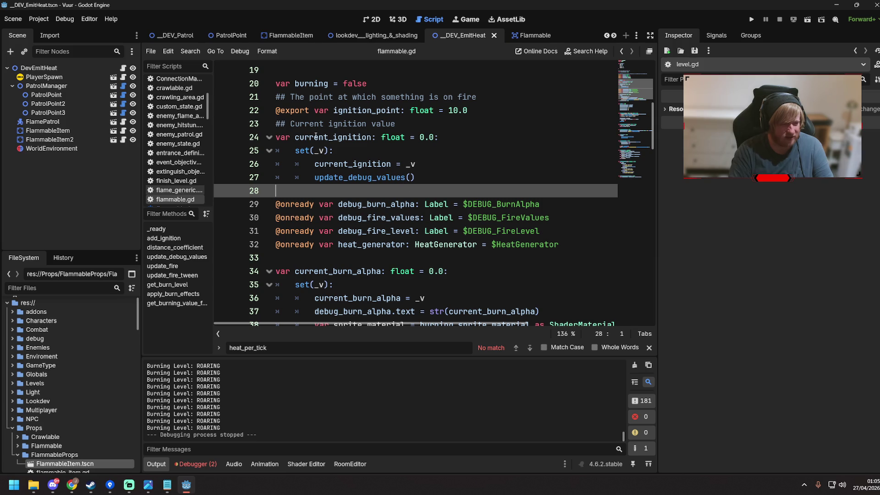
scroll(394, 160, down, 2)
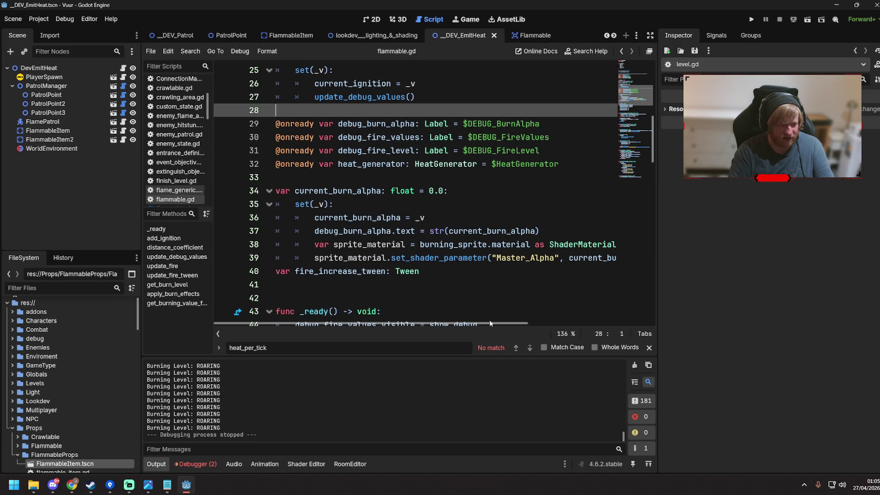
mouse_move(460, 326)
mouse_down()
mouse_move(475, 326)
mouse_move(434, 325)
mouse_up()
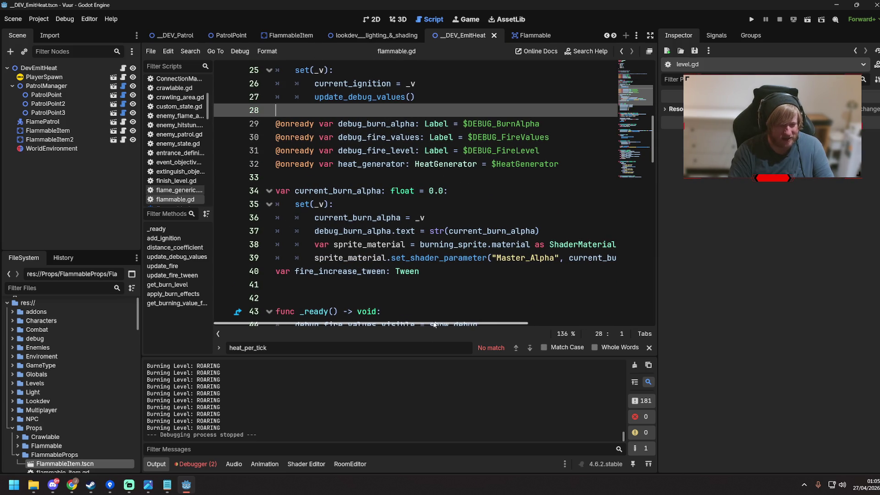
scroll(457, 308, down, 1)
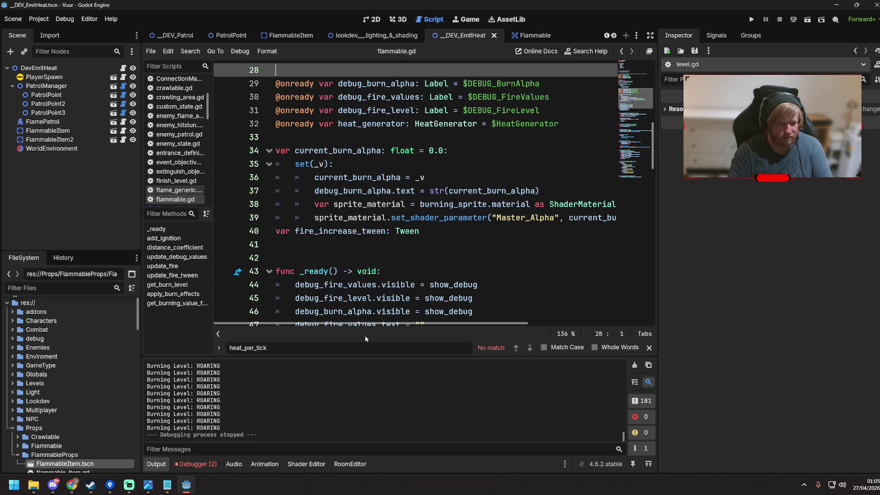
drag(367, 326, 508, 329)
click(510, 225)
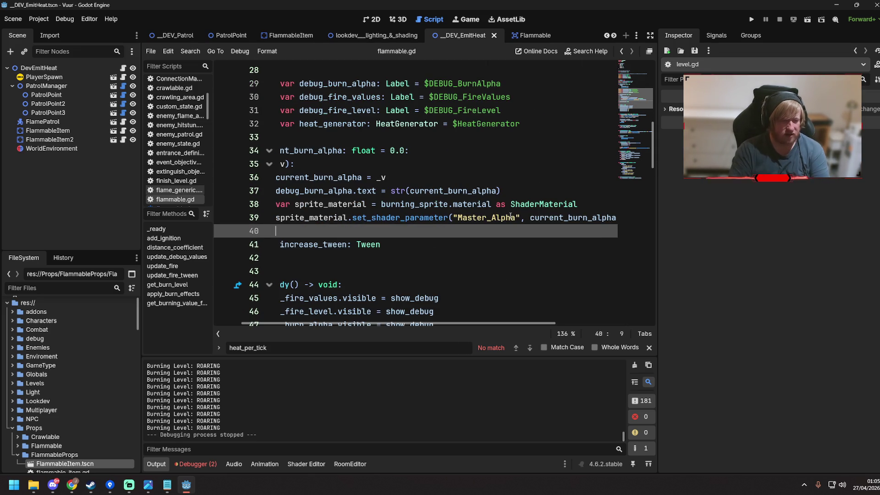
Step: Wrap _v in clamp(_v, 0, 1) in the current_burn_alpha setter on line 36 and save flammable.gd
click(376, 178)
text(clamp()
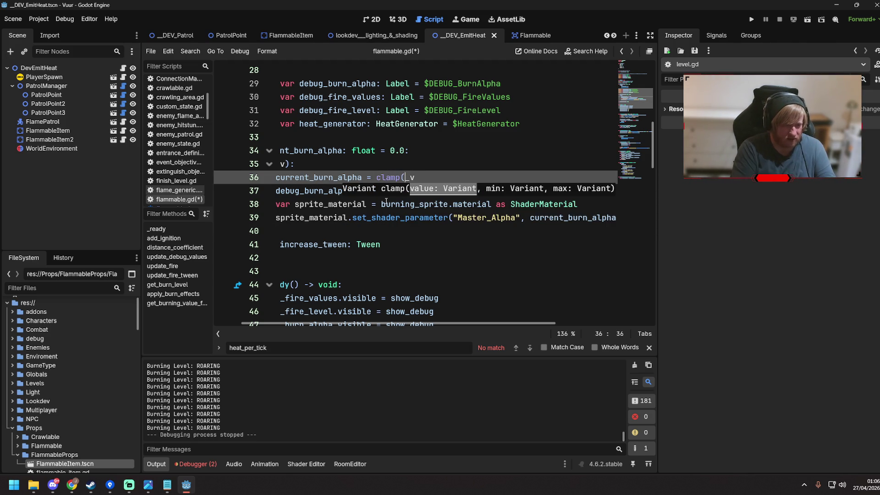
text(_))
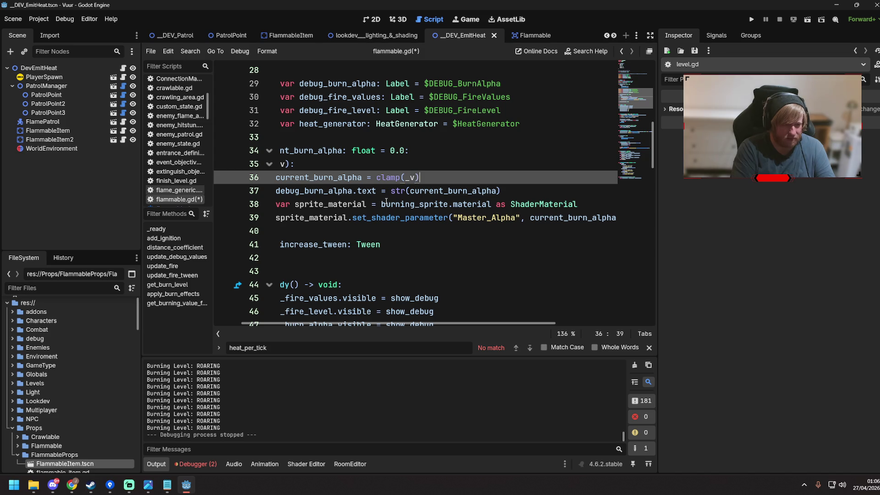
text(0)
key(BackSpace)
key(ctrl+s)
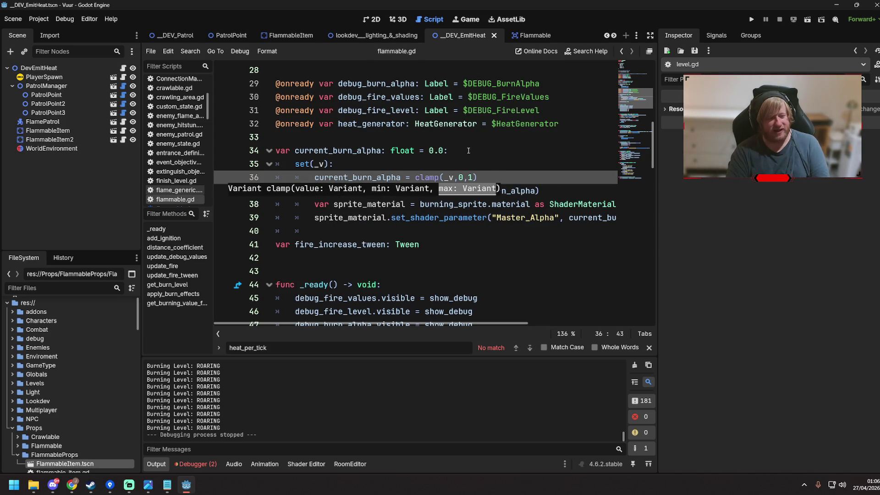
key(Escape)
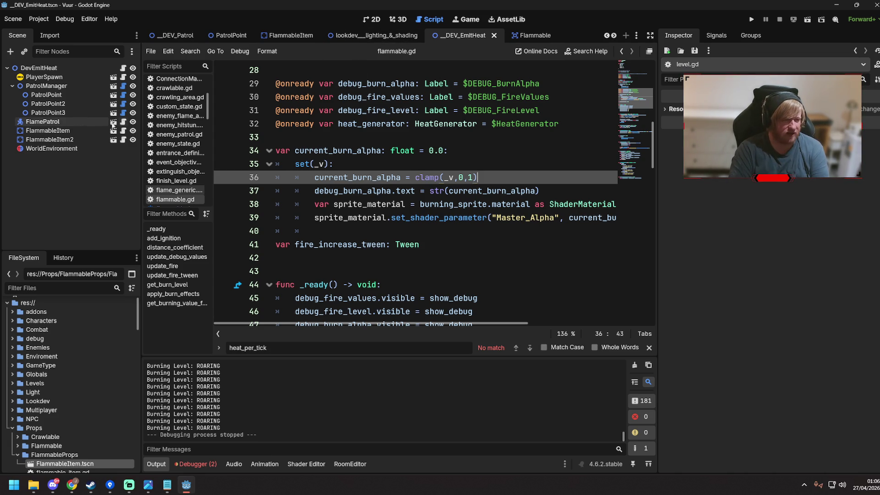
scroll(402, 164, up, 6)
Step: Review the BurnLevel enum, revisit heat per tick on FlammableItem's HeatGenerator, then return to _DEV_EmitHeat
scroll(390, 161, up, 2)
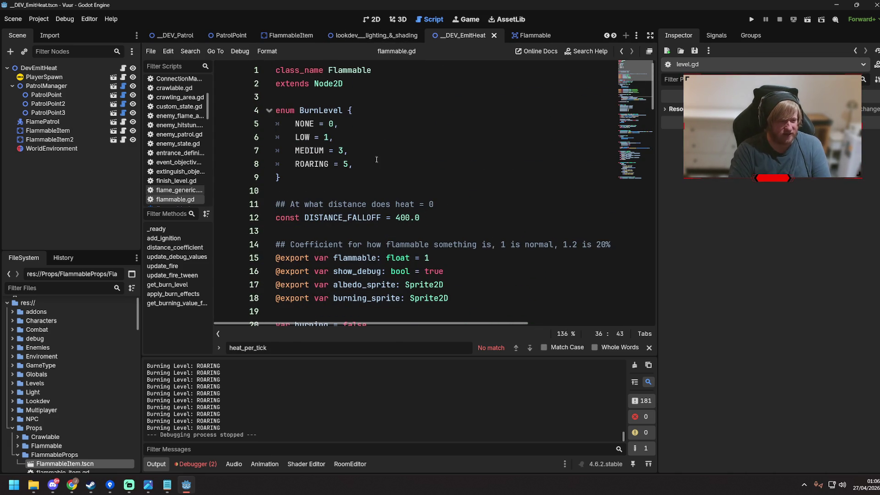
double_click(340, 150)
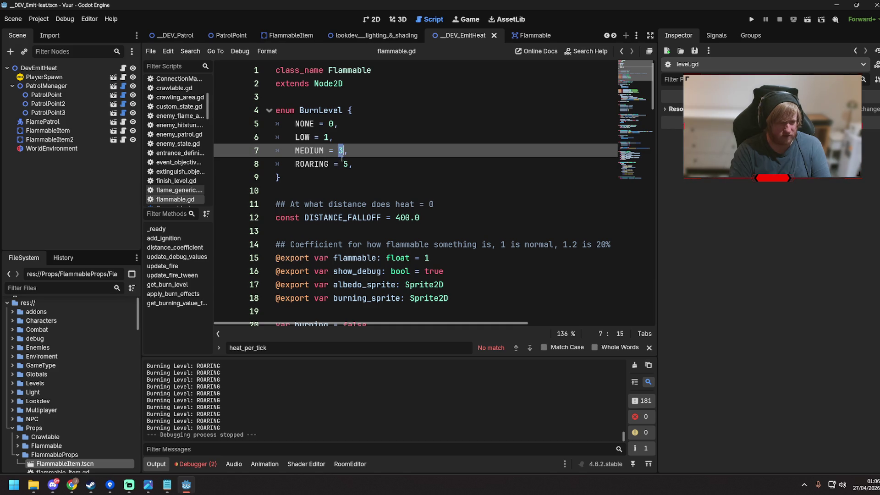
click(367, 167)
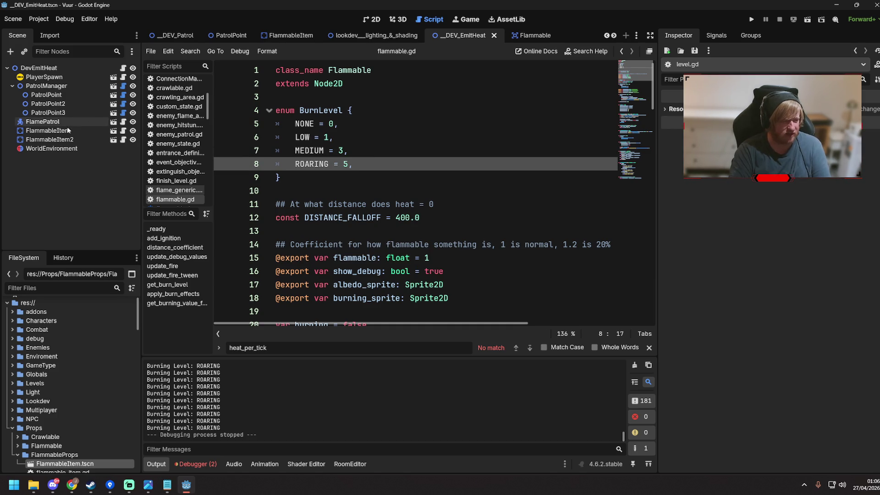
click(115, 131)
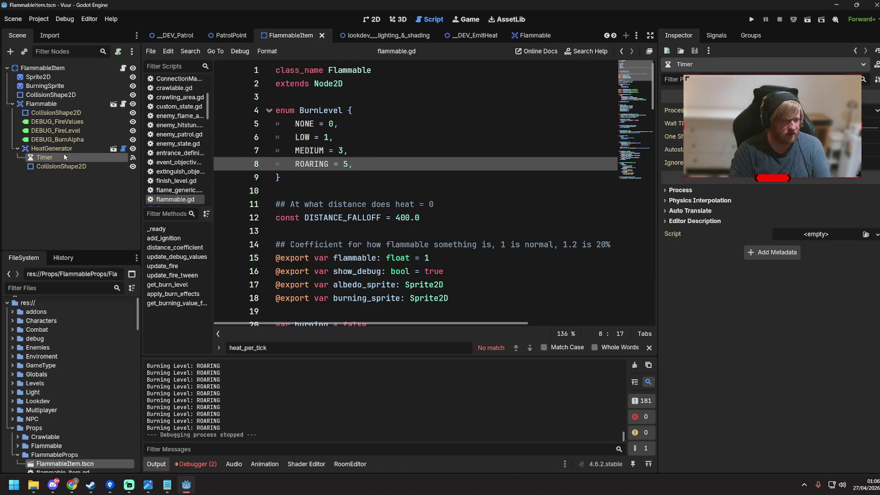
click(70, 104)
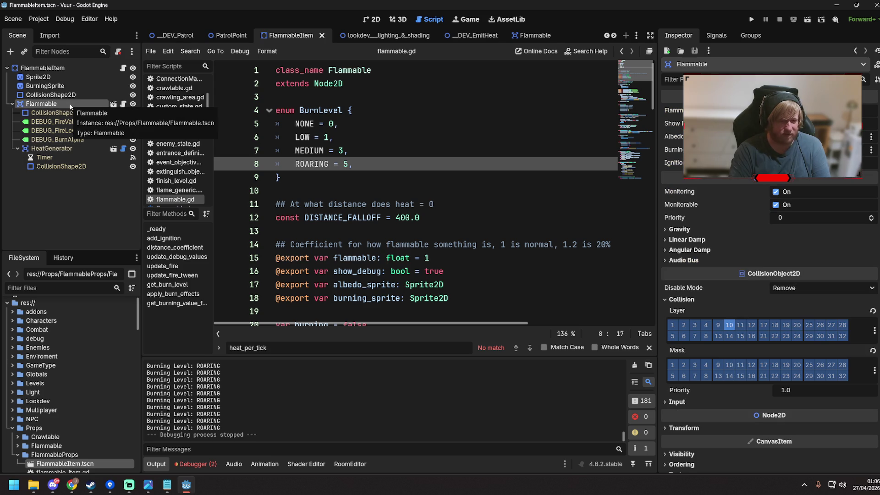
click(51, 148)
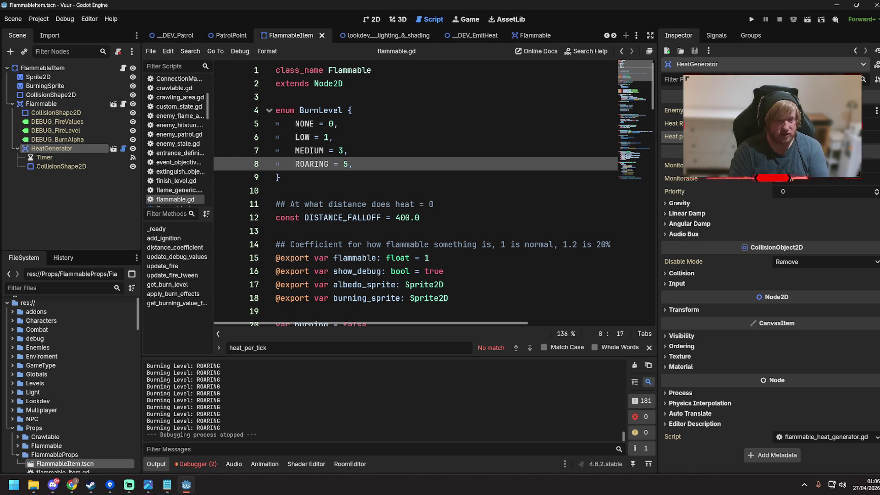
click(477, 40)
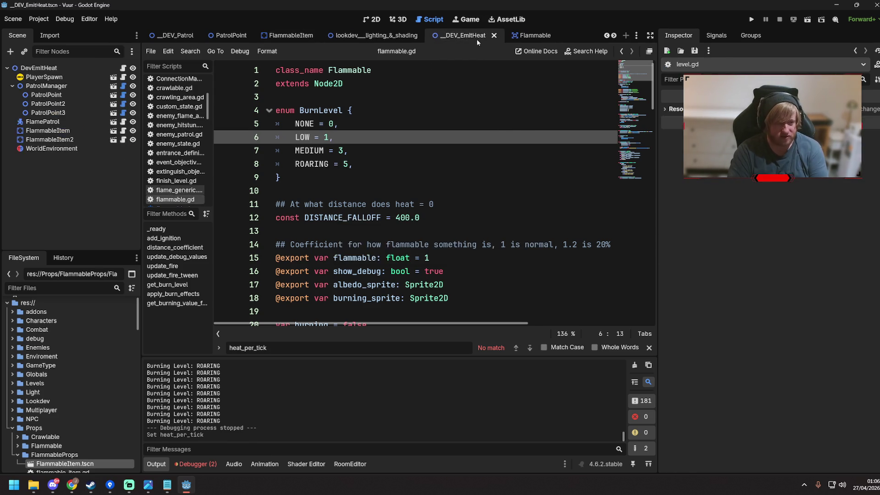
Step: Run the scene and walk the player past the bookshelves until the left one reaches Level 1
key(F6)
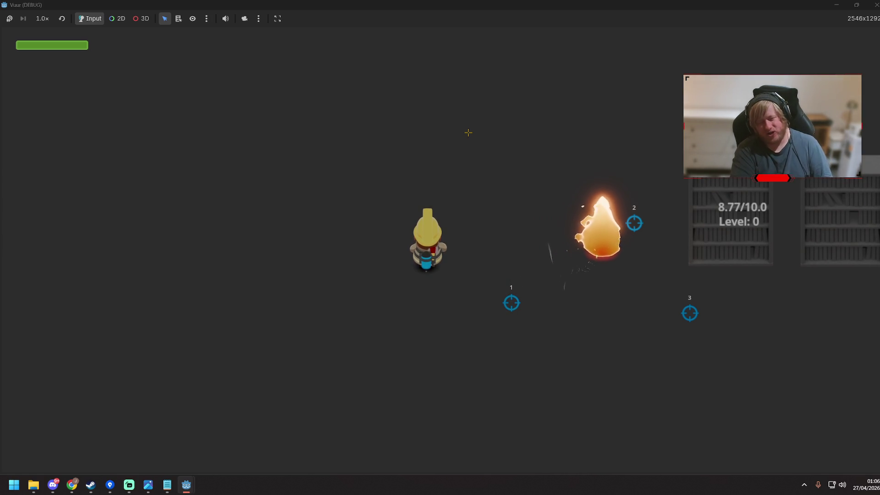
key(s+d)
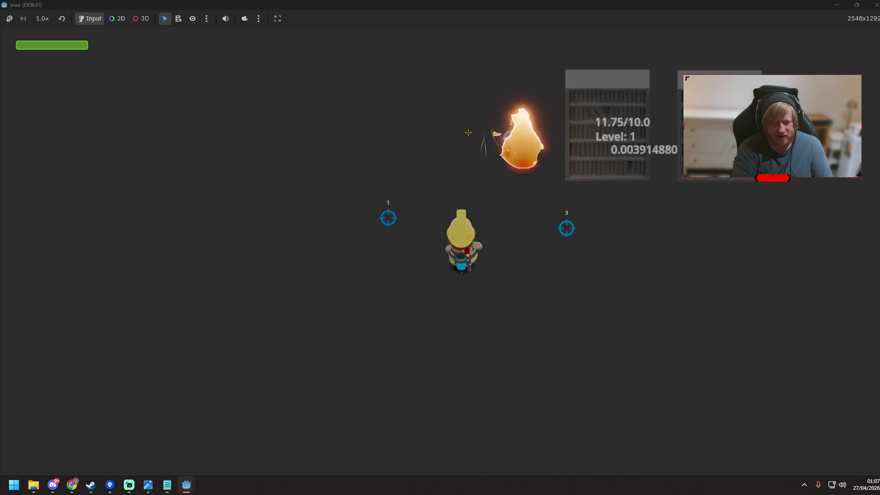
key(d)
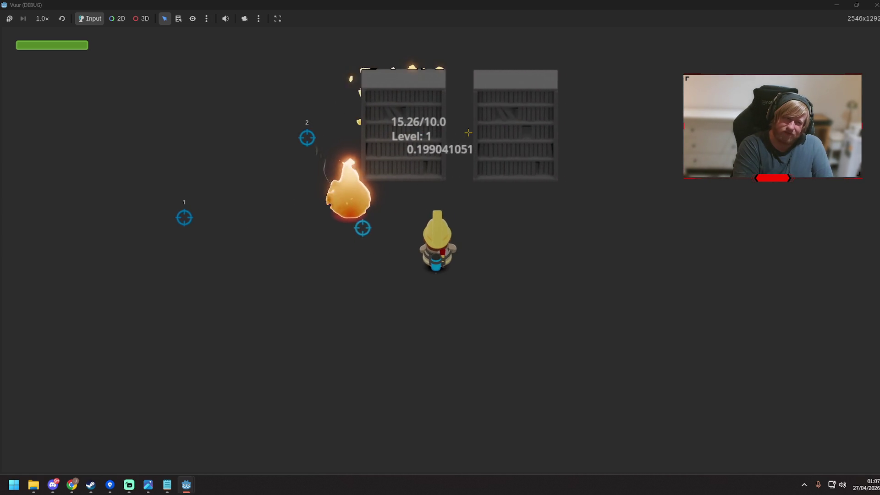
key(d)
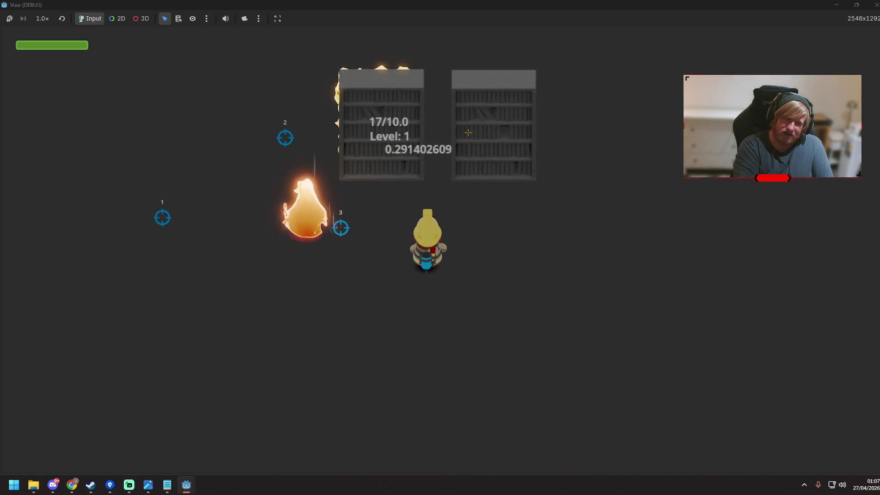
key(w+d)
key(w+d)
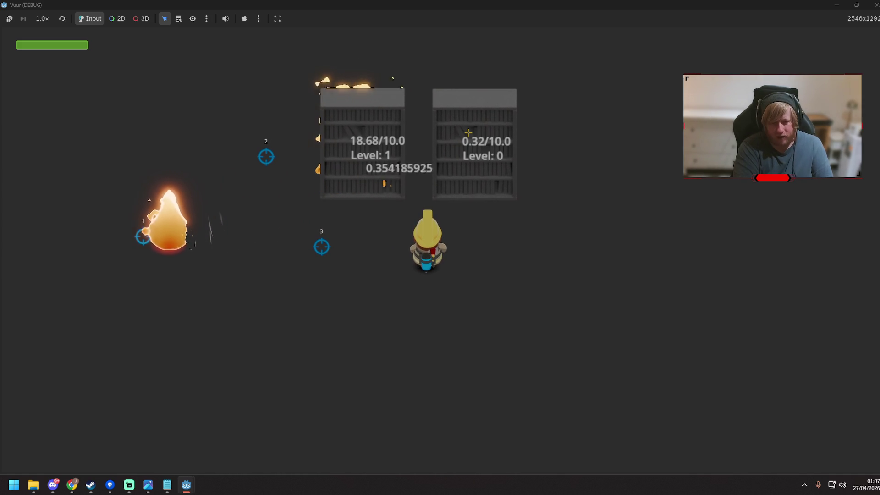
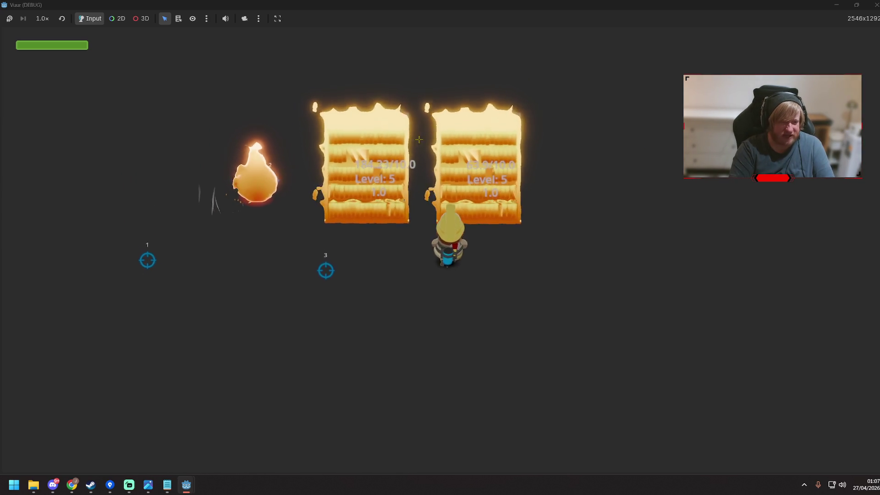
Step: Stop the test run and inspect the FlammableItem2 and FlammableItem nodes alongside flammable.gd
click(876, 5)
click(440, 151)
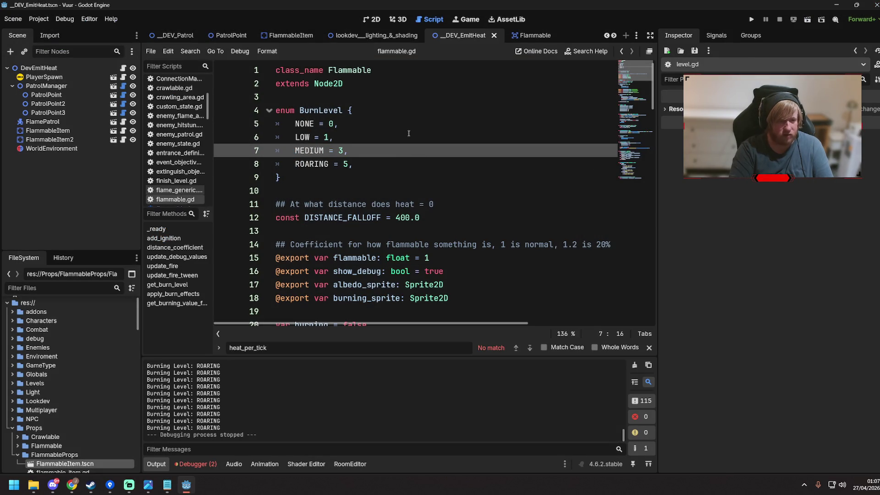
click(53, 140)
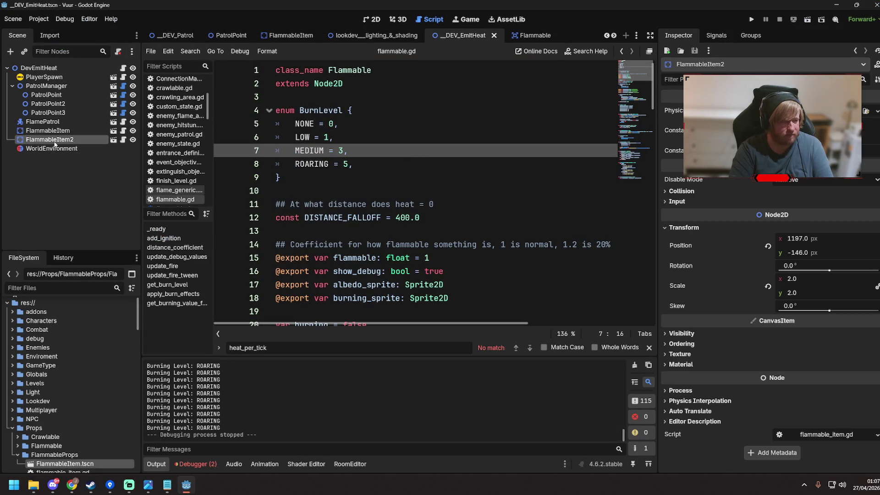
click(59, 132)
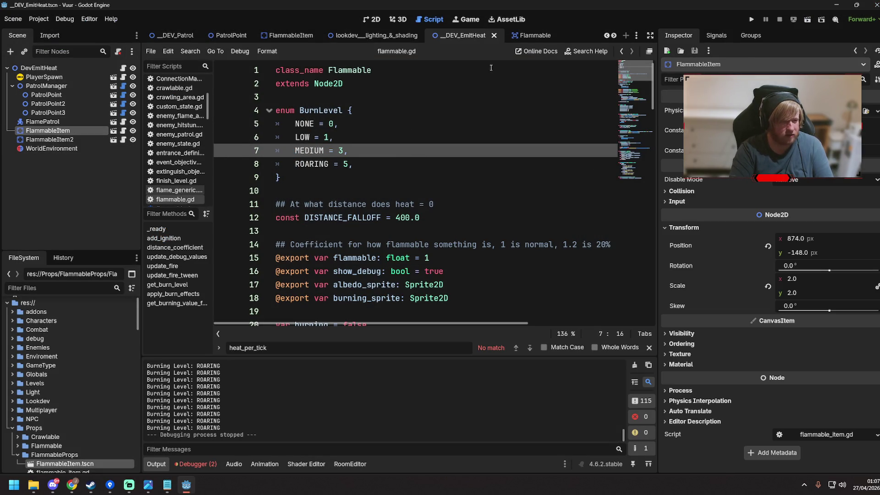
click(471, 96)
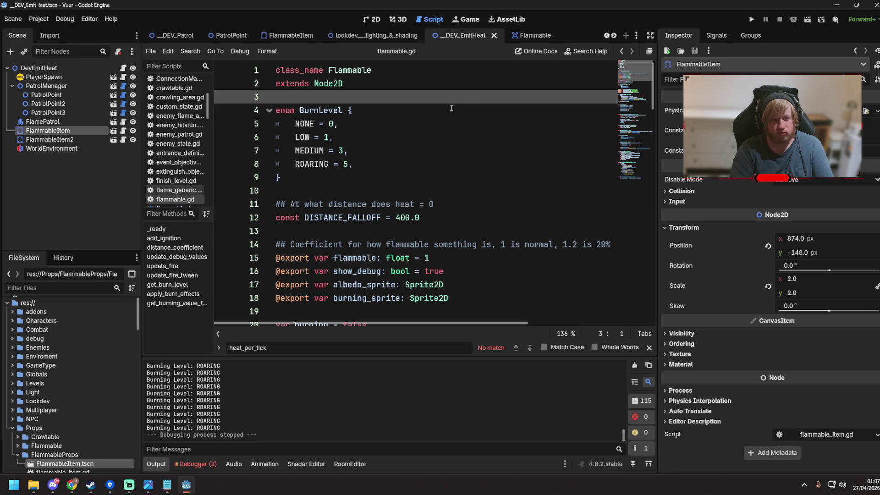
scroll(275, 92, down, 1)
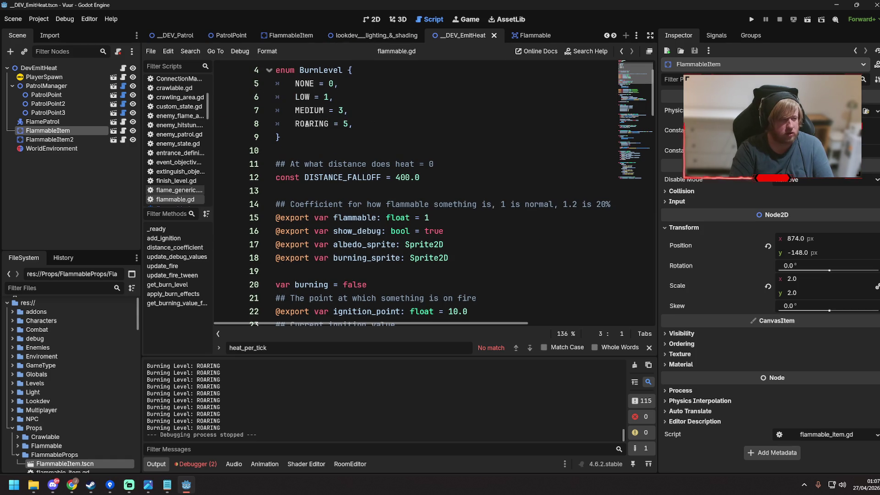
Step: Check FlammableItem's attached script, then locate the add_ignition function in flammable.gd
click(123, 131)
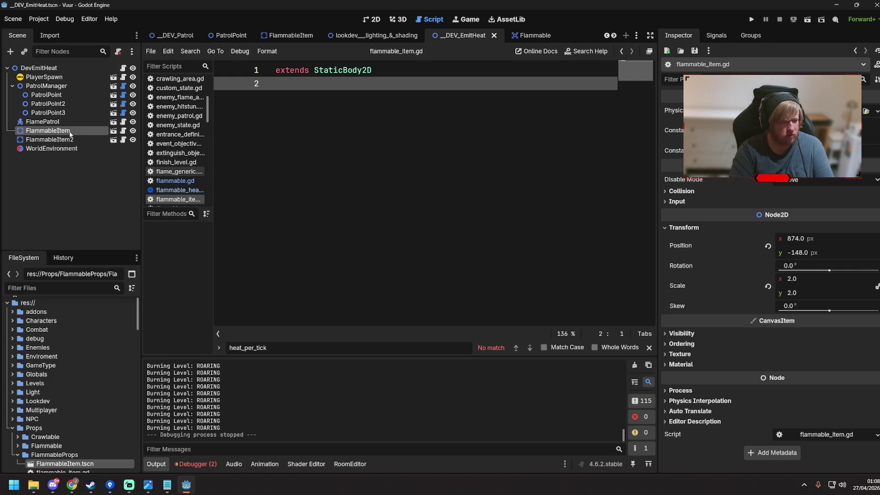
click(183, 181)
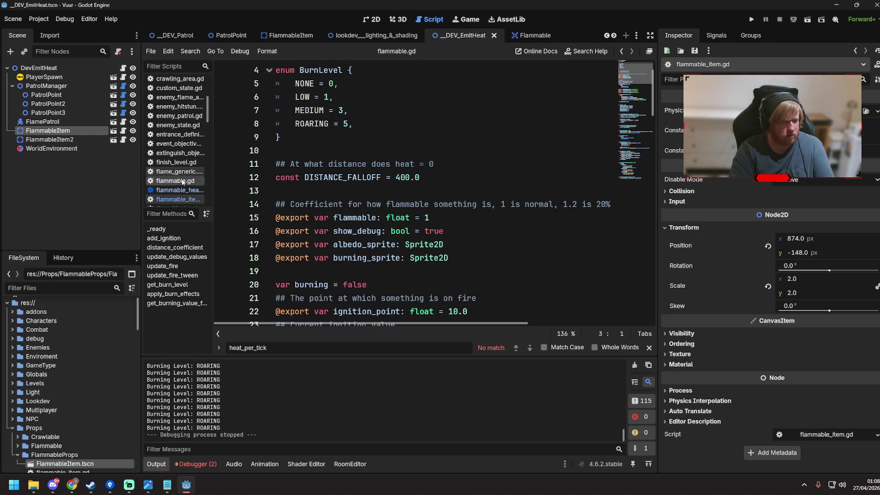
scroll(344, 230, down, 10)
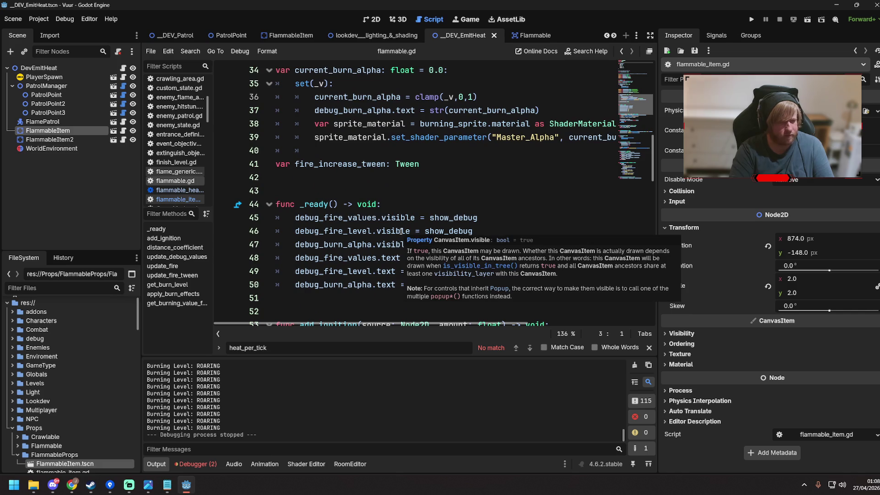
scroll(397, 219, up, 3)
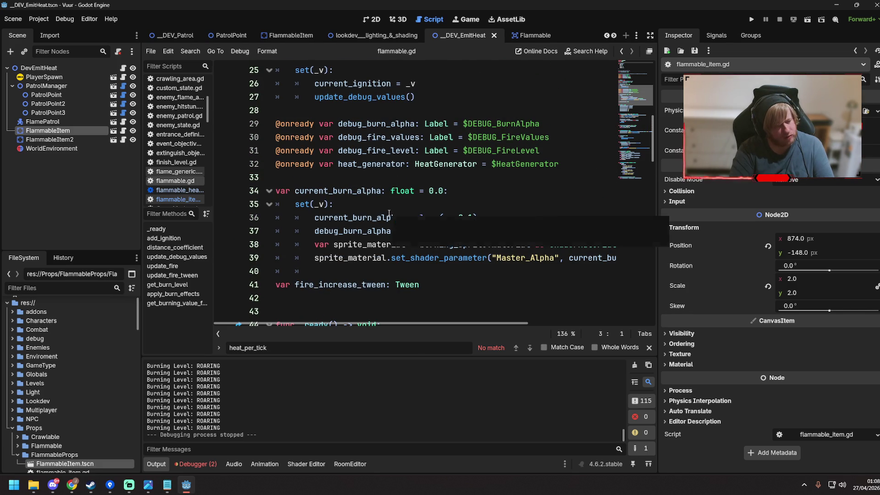
scroll(388, 214, down, 10)
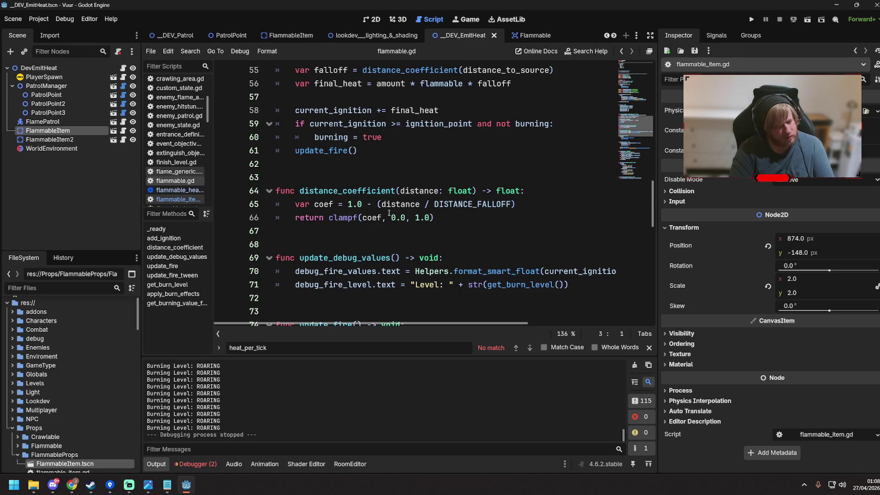
scroll(389, 214, up, 4)
click(404, 186)
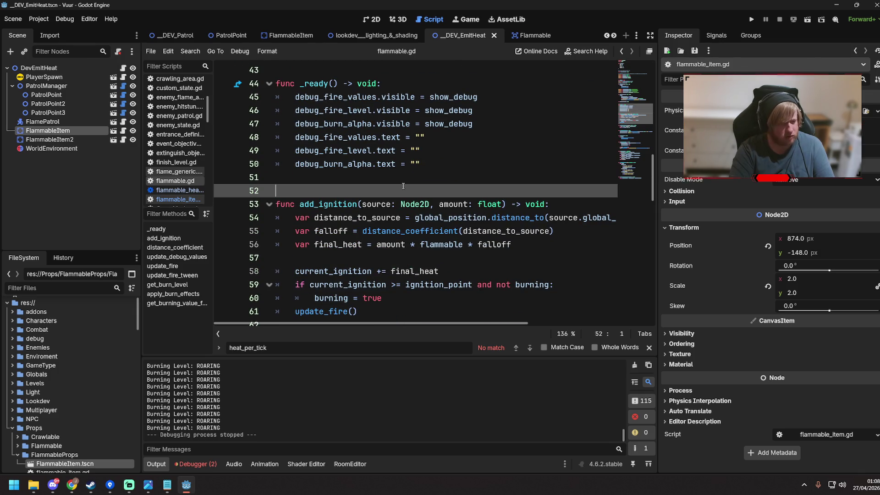
click(367, 204)
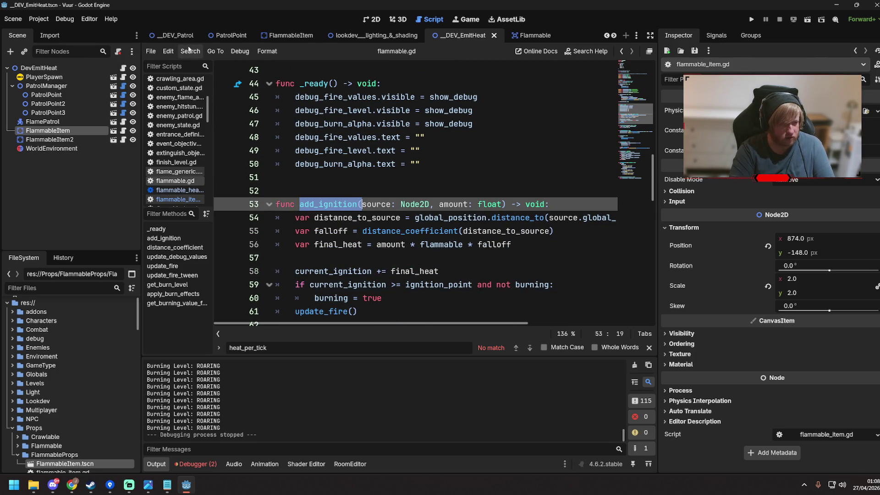
Step: Find 'add_ignition' across all project files and open the heat_generator.gd match
click(189, 49)
click(214, 116)
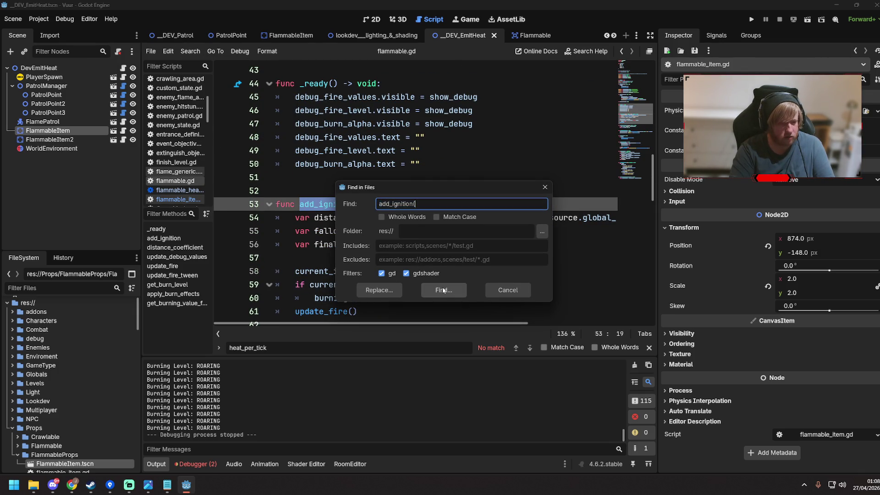
click(443, 291)
click(239, 405)
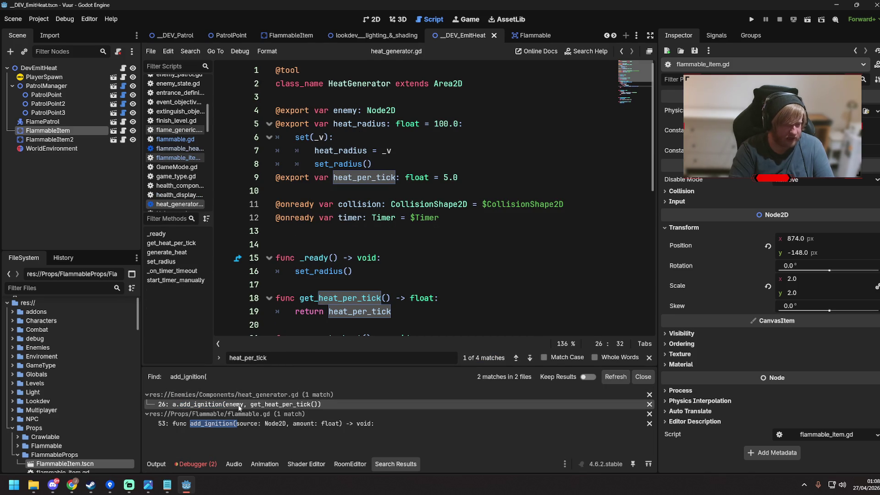
Step: Review heat_generator.gd's timer, get_heat_per_tick, enemy export and line-26 add_ignition call, then open FlammableItem
click(378, 227)
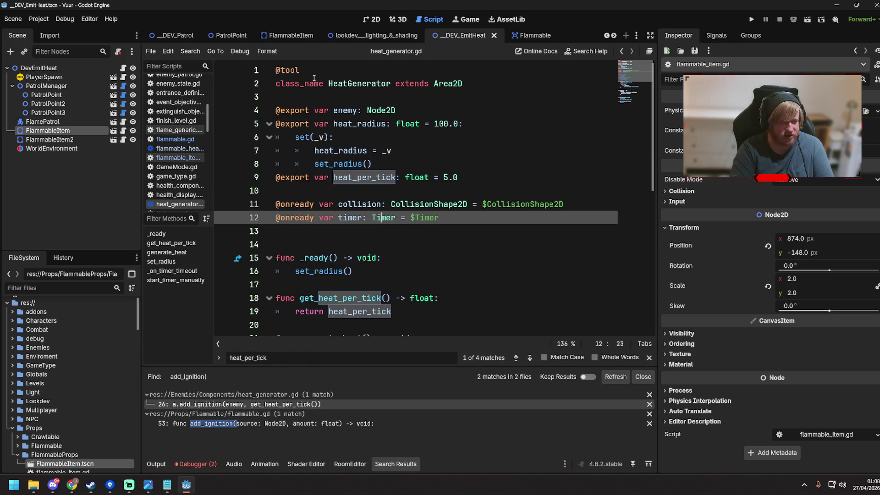
scroll(443, 224, down, 3)
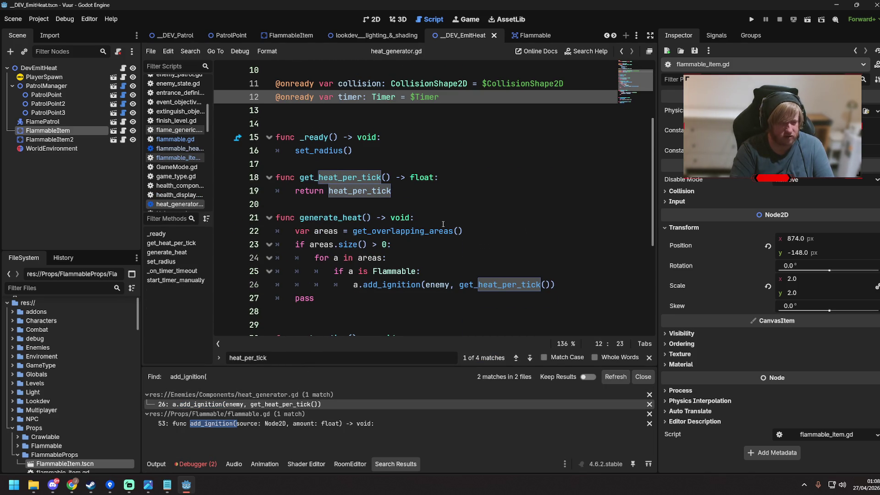
click(410, 192)
scroll(406, 198, up, 2)
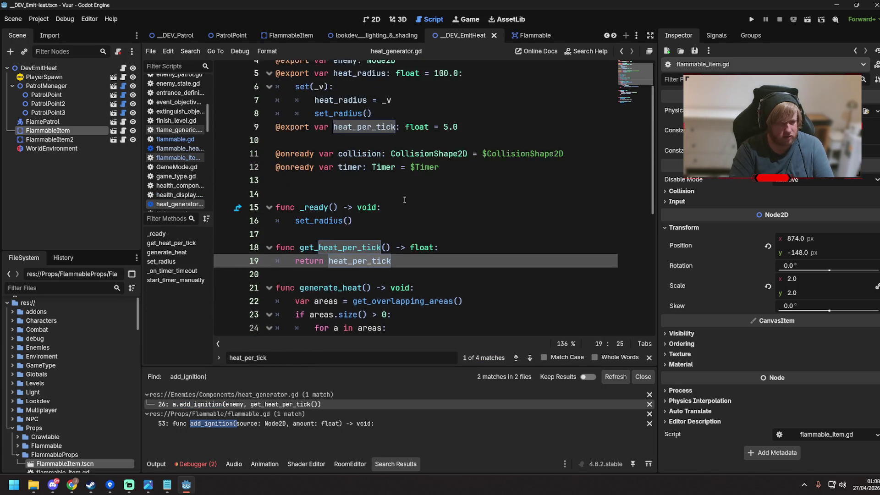
scroll(422, 216, down, 3)
click(387, 282)
scroll(367, 229, up, 4)
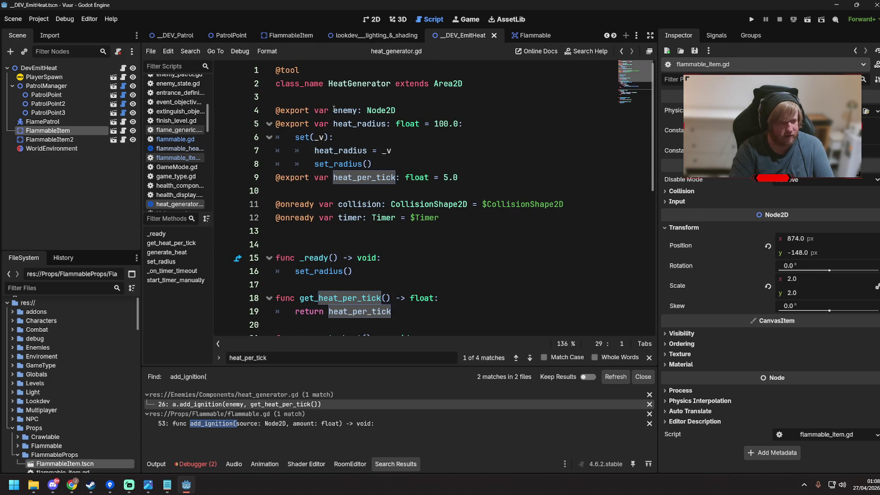
click(333, 110)
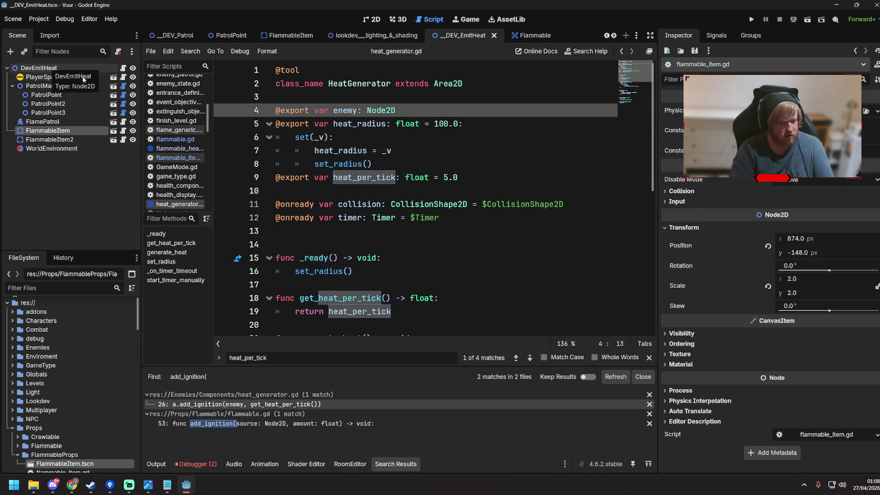
scroll(427, 251, down, 6)
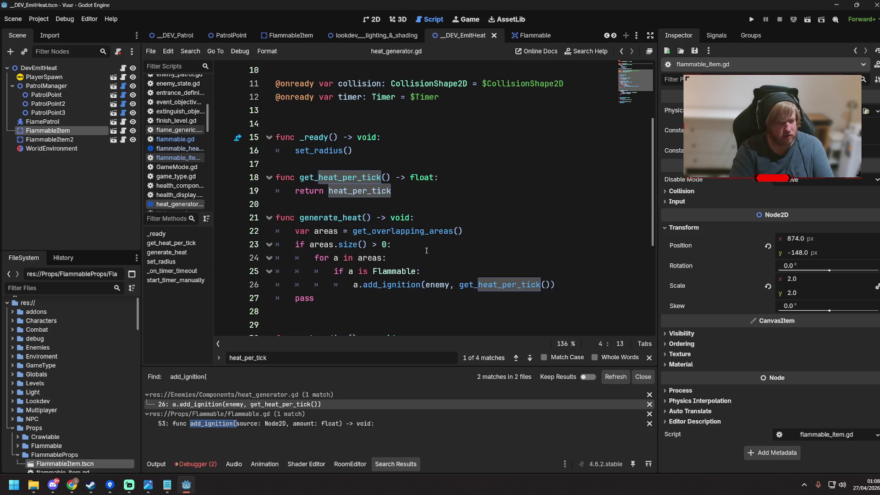
scroll(422, 244, down, 2)
scroll(422, 244, up, 2)
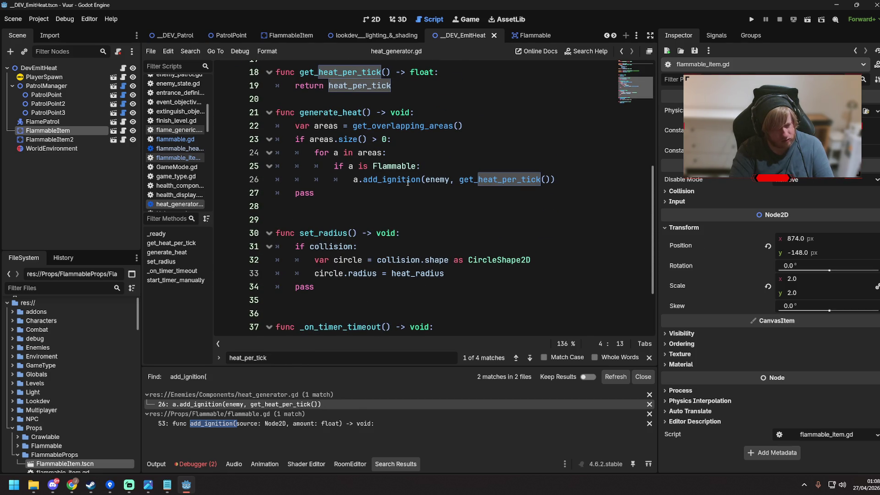
click(407, 180)
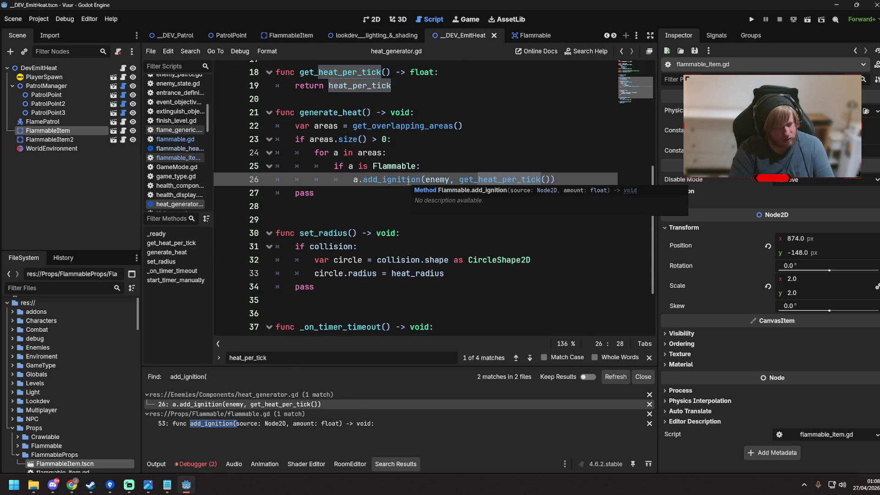
click(114, 132)
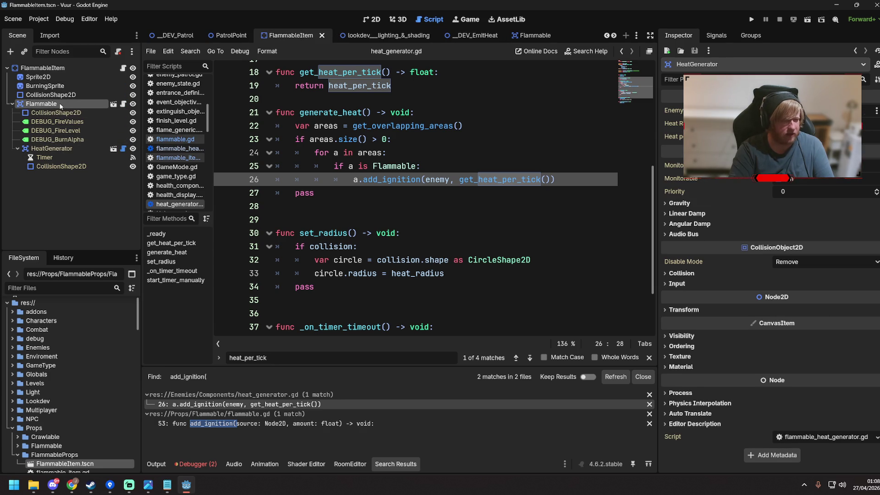
Step: Select HeatGenerator and review its base script's exported enemy variable and heat_radius setter
click(58, 105)
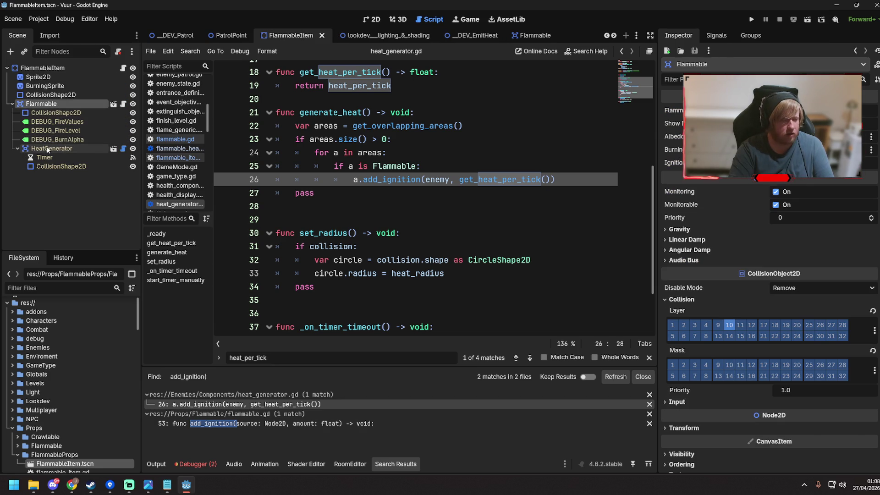
click(49, 150)
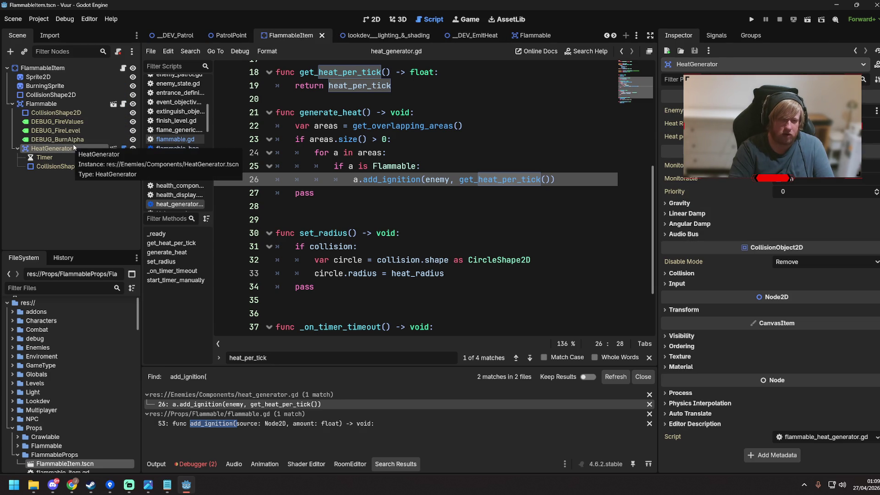
click(123, 149)
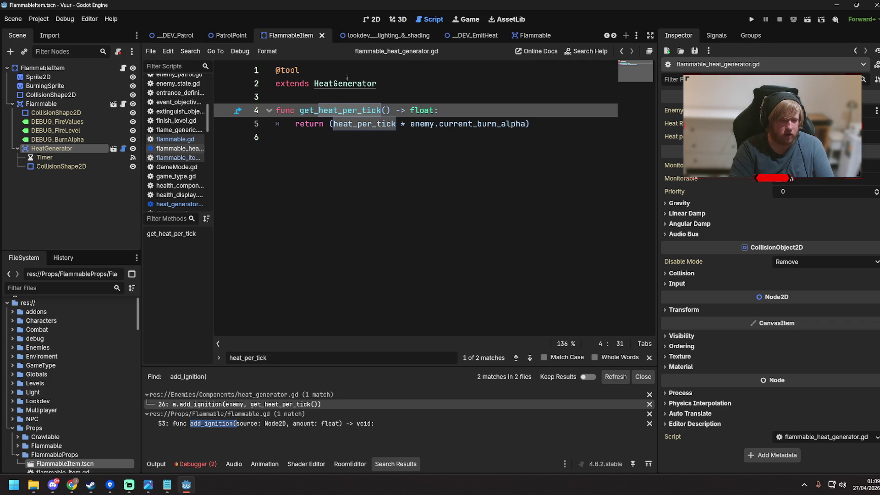
ctrl+click(347, 80)
scroll(361, 196, up, 6)
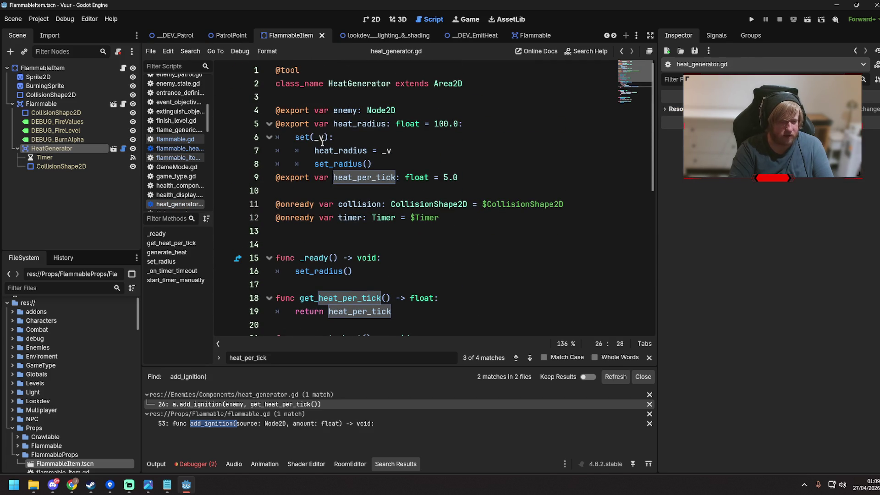
click(335, 110)
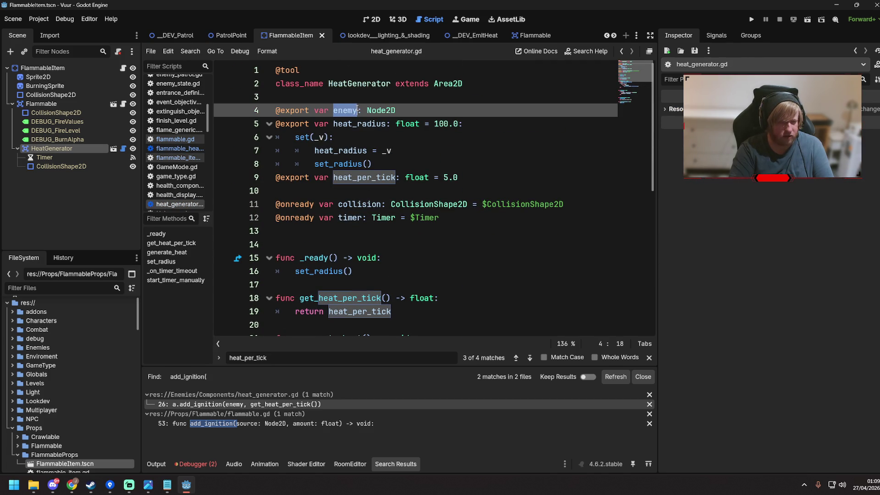
click(355, 150)
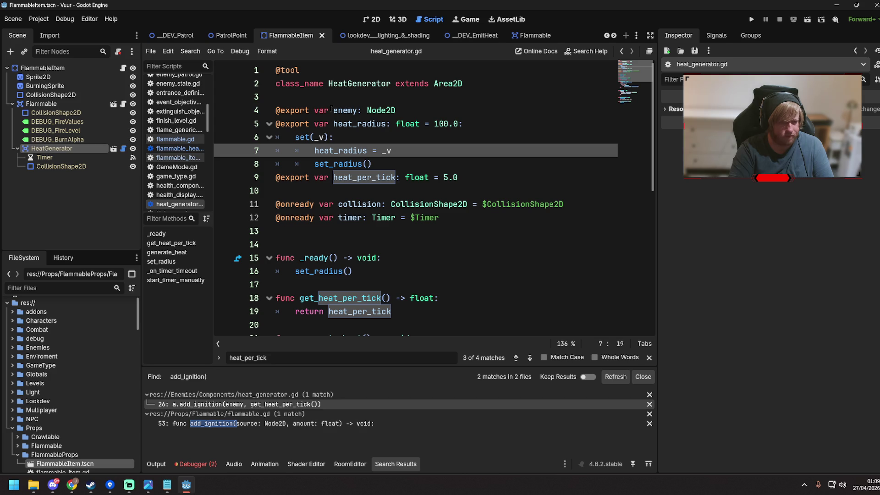
Step: Set HeatGenerator's Enemy property to the Flammable node and save the scene
click(88, 151)
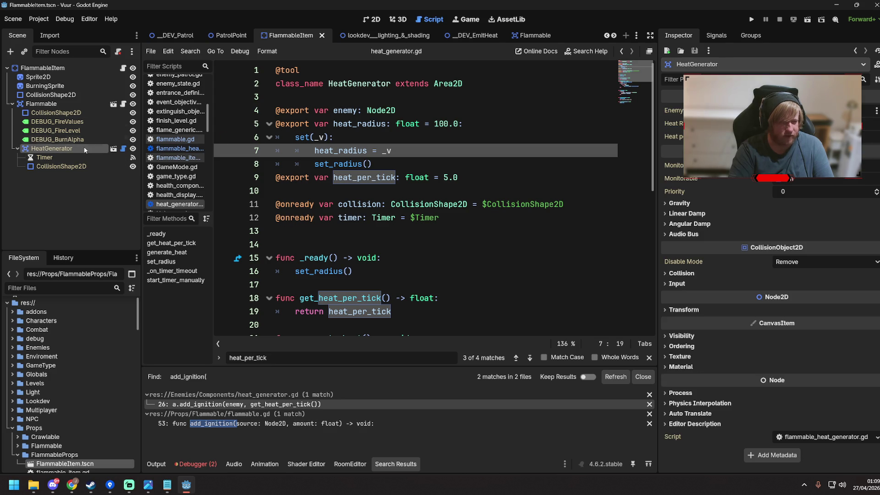
click(66, 108)
click(72, 151)
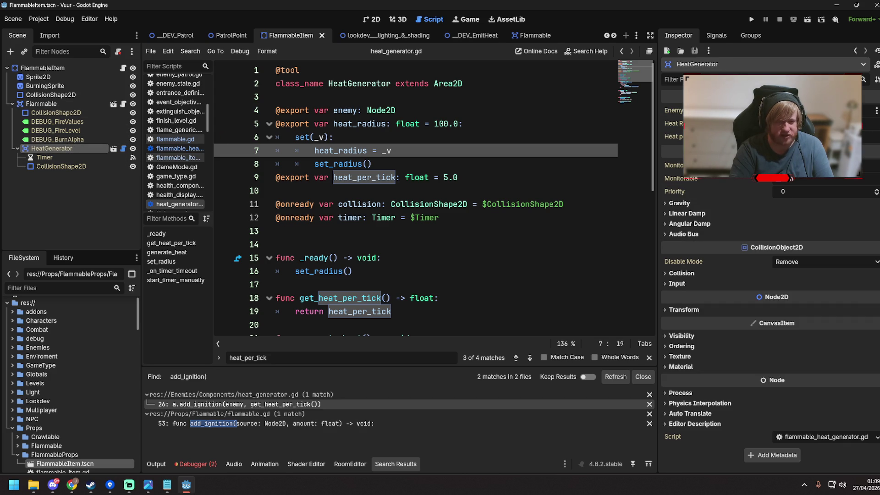
click(775, 111)
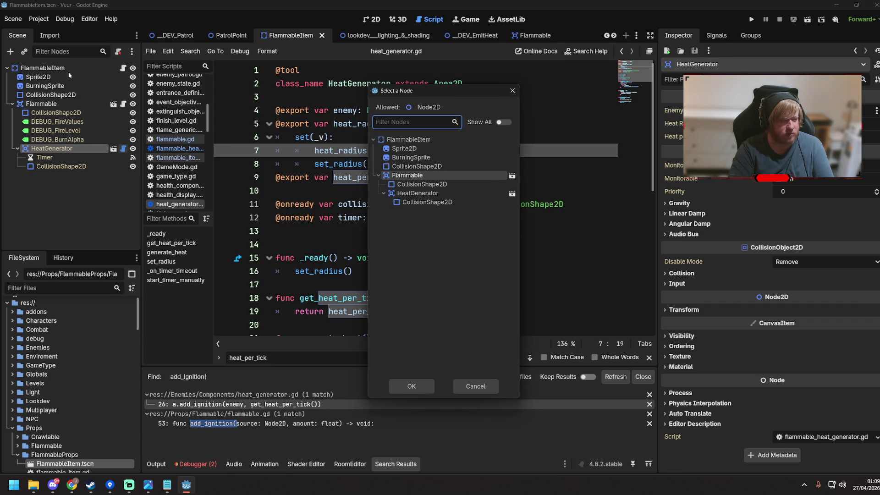
double_click(439, 141)
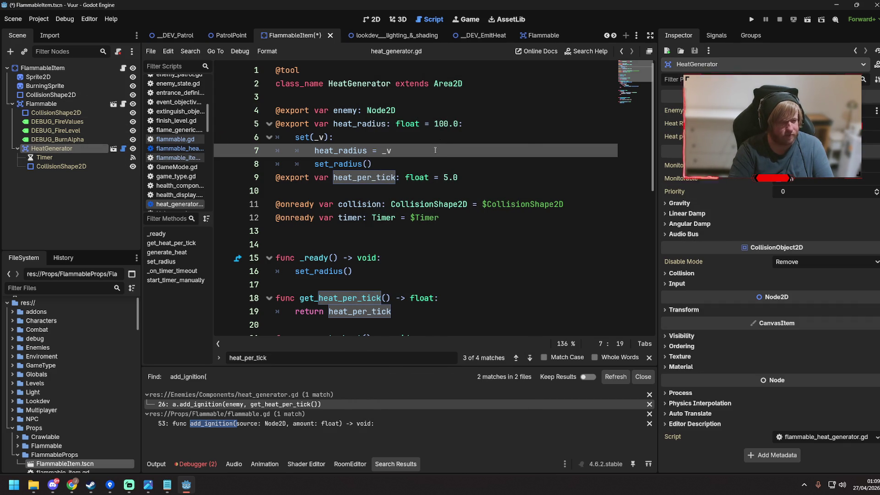
click(495, 184)
key(ctrl+s)
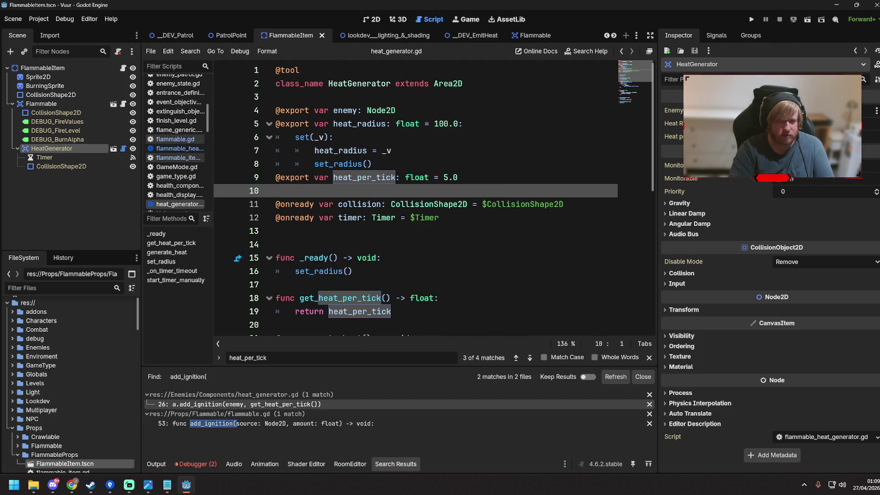
click(816, 111)
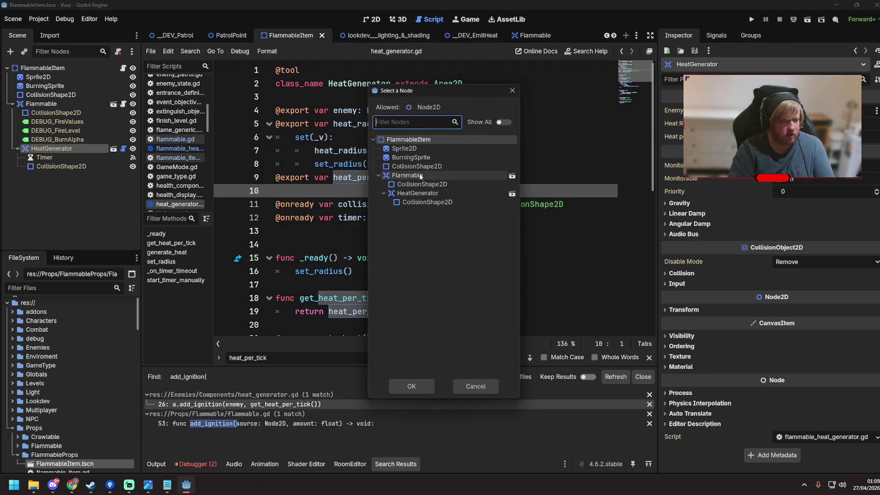
double_click(420, 176)
key(Left)
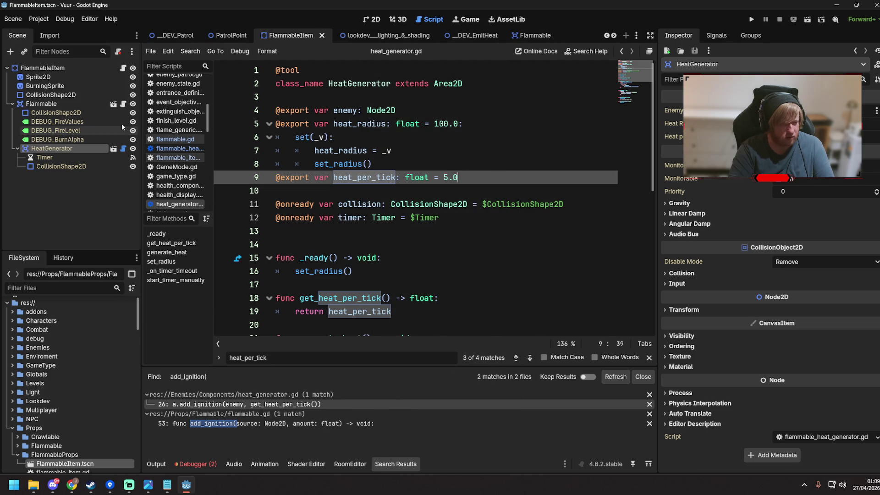
click(125, 105)
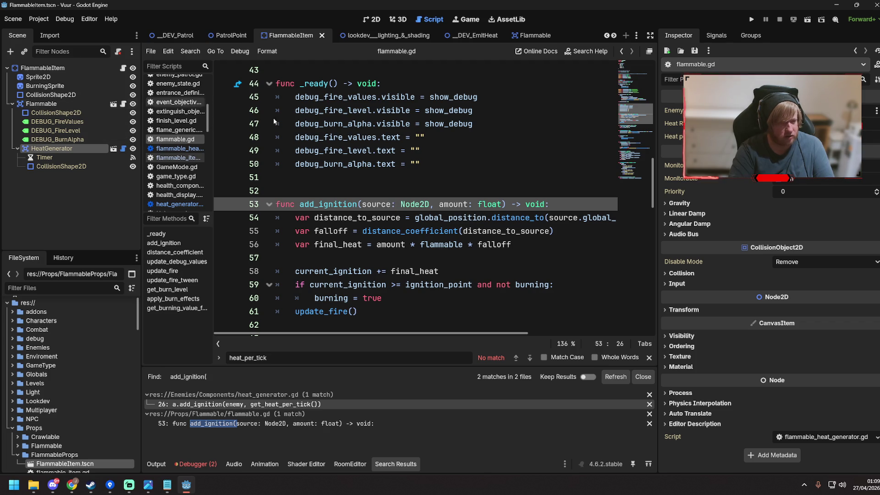
Step: Jump from heat_generator.gd's add_ignition call to its definition in flammable.gd
click(177, 207)
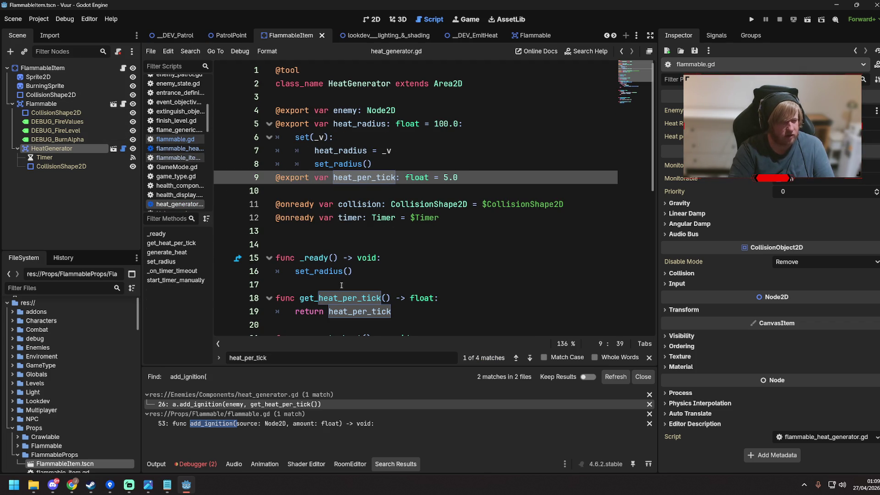
scroll(364, 223, down, 4)
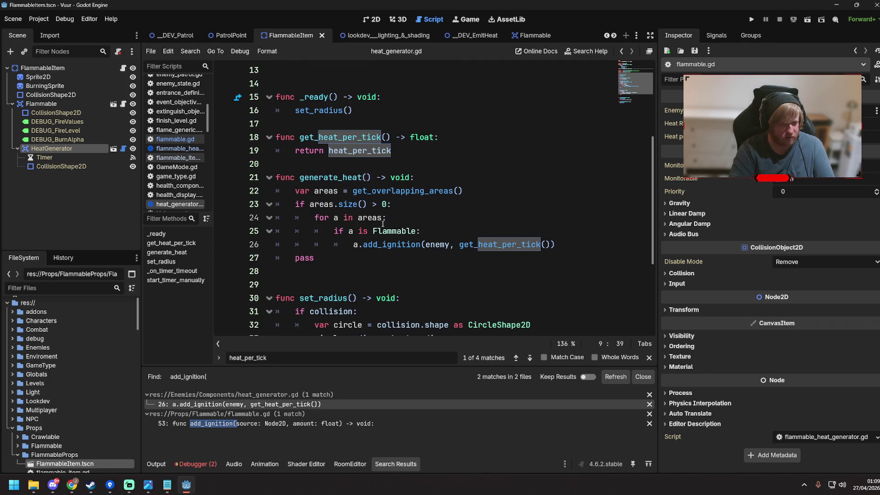
scroll(387, 223, down, 1)
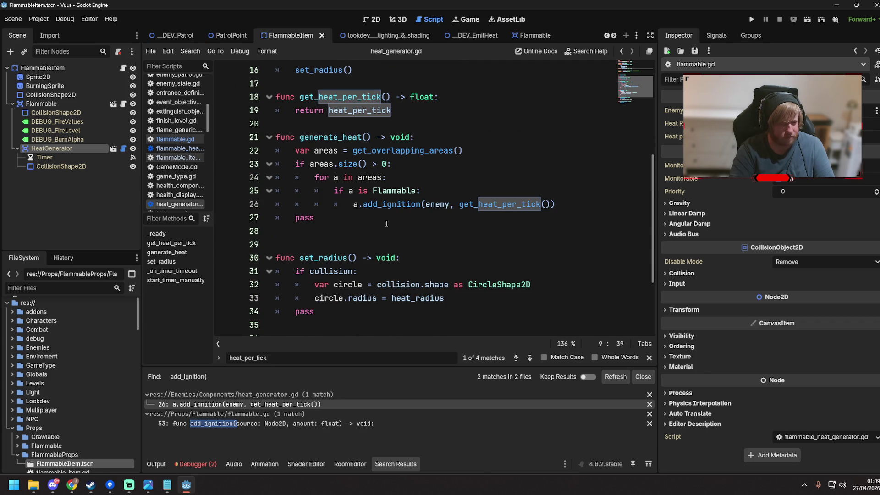
click(440, 205)
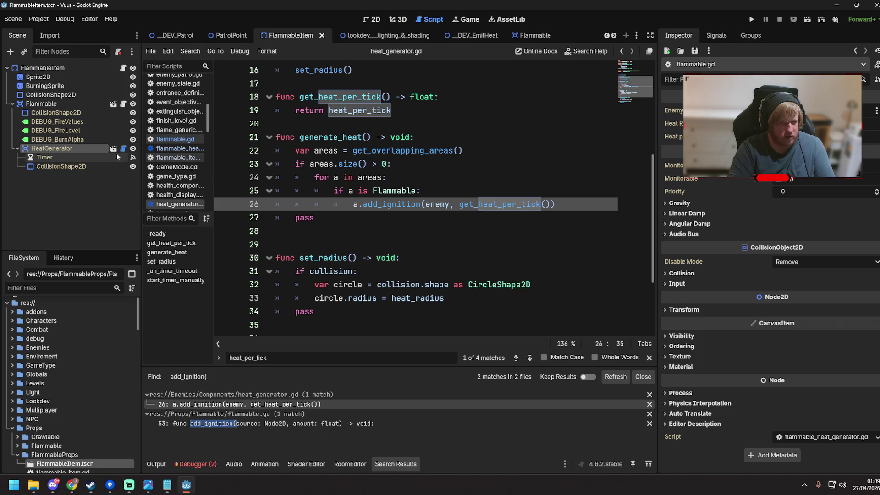
ctrl+click(388, 207)
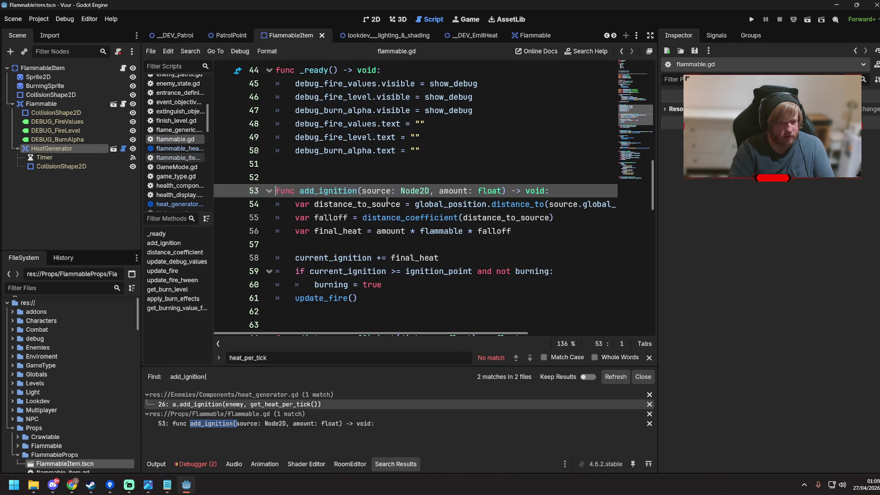
Step: Add 'if source == self: return' at the top of add_ignition, caret on the return line
scroll(397, 203, down, 2)
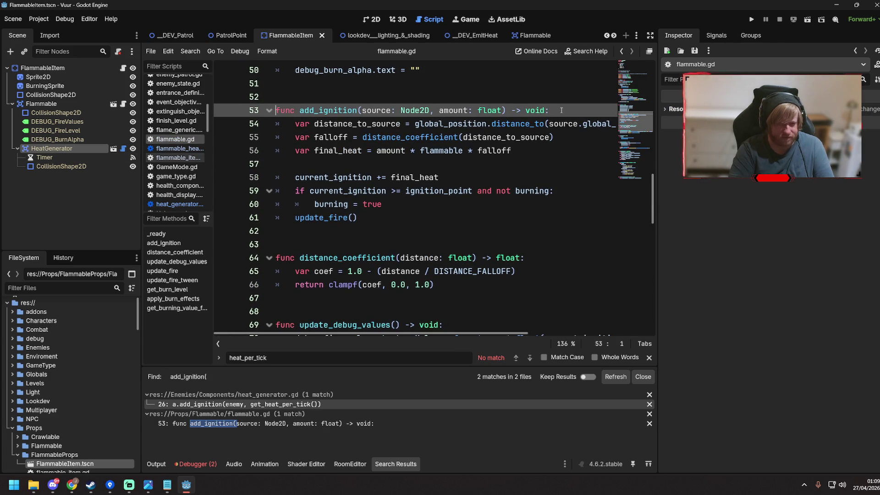
key(Return)
text(if self)
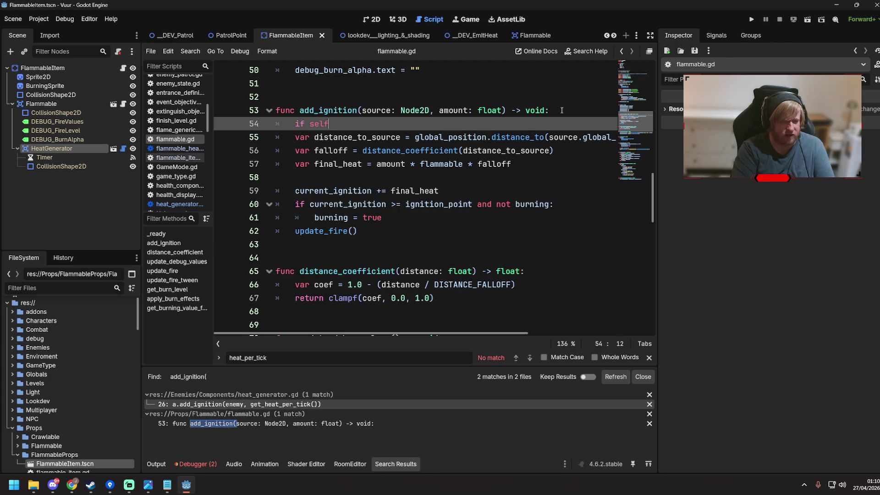
text(:)
key(Return)
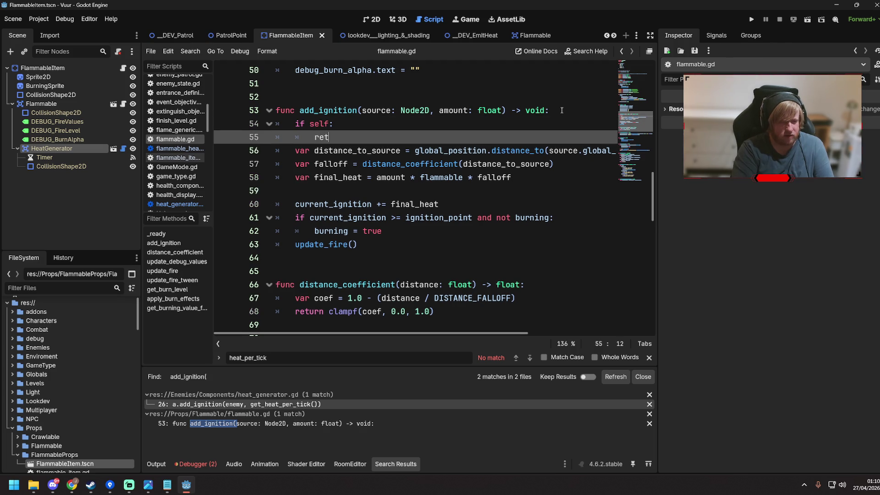
text(urn)
key(Up)
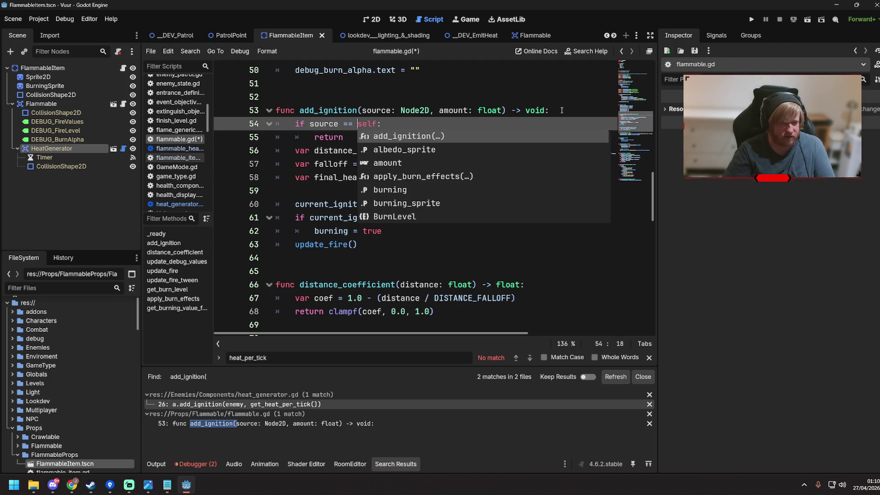
click(302, 161)
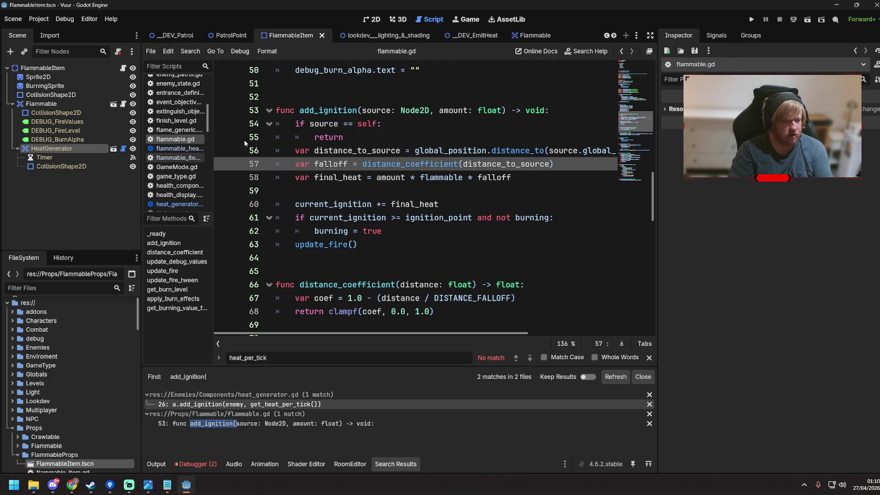
click(383, 142)
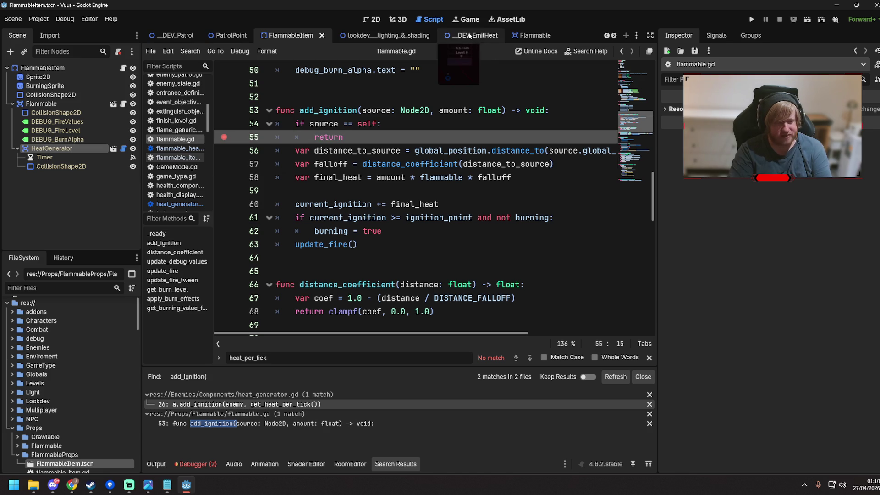
Step: Run the heat test scene and walk the player near the bookshelves until the add_ignition breakpoint hits
key(F5)
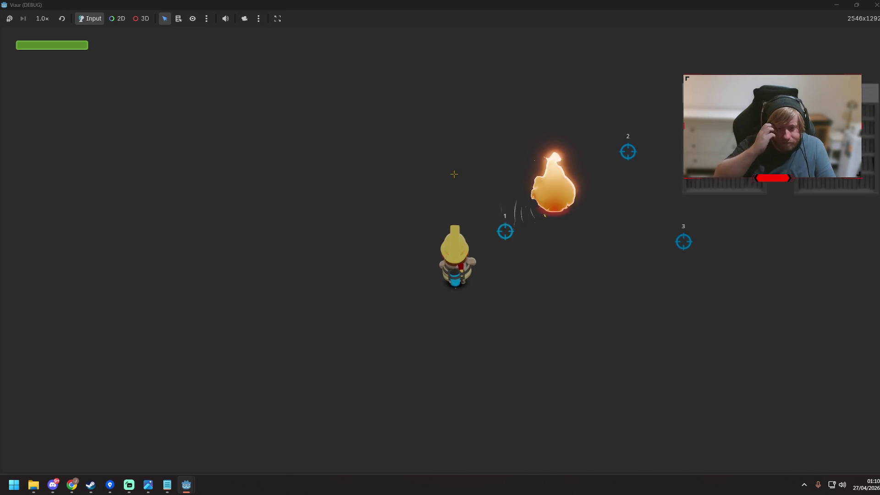
key(d)
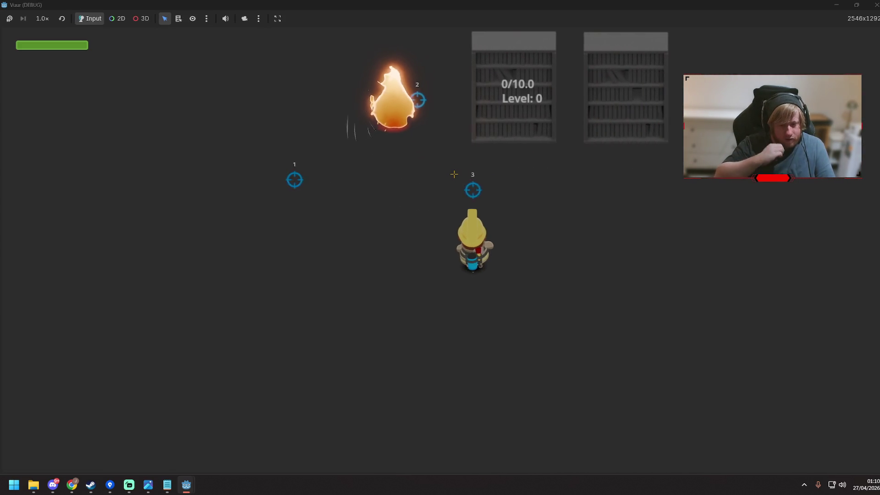
key(w)
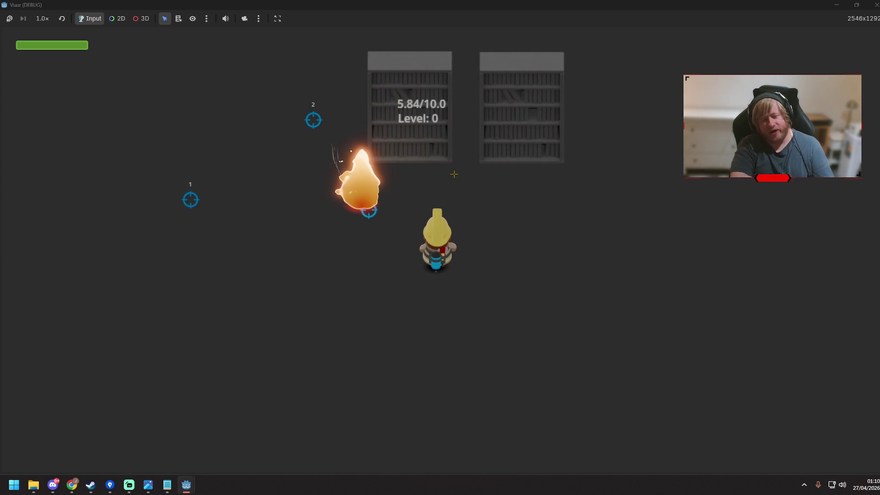
key(d)
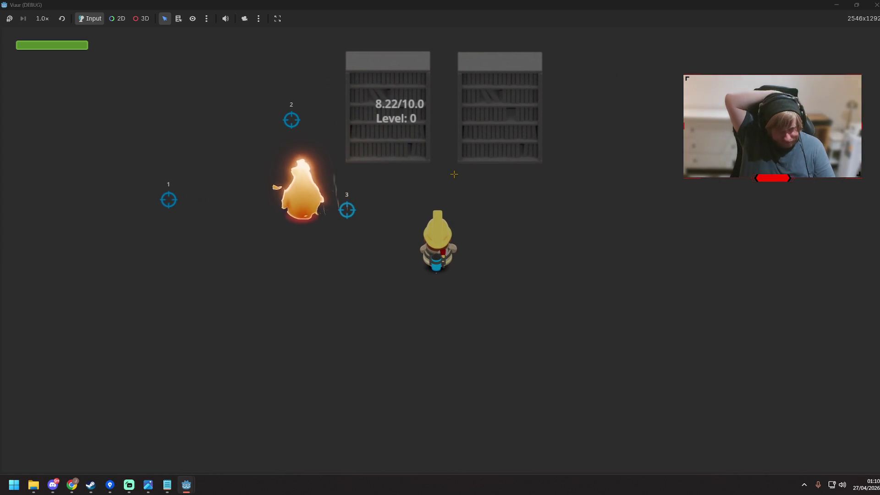
key(w)
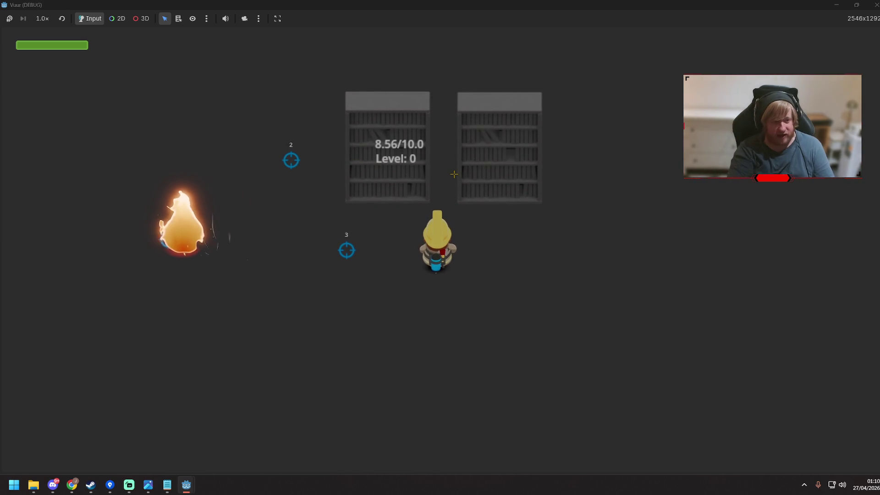
key(a)
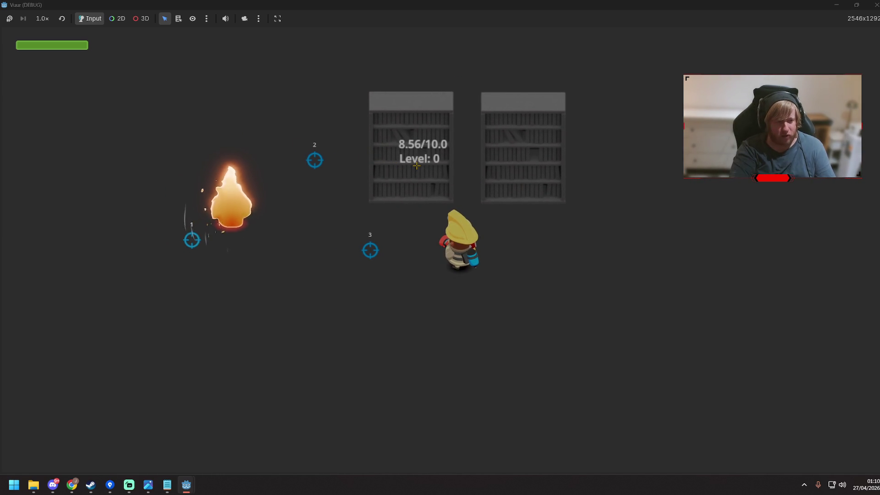
key(d)
key(s)
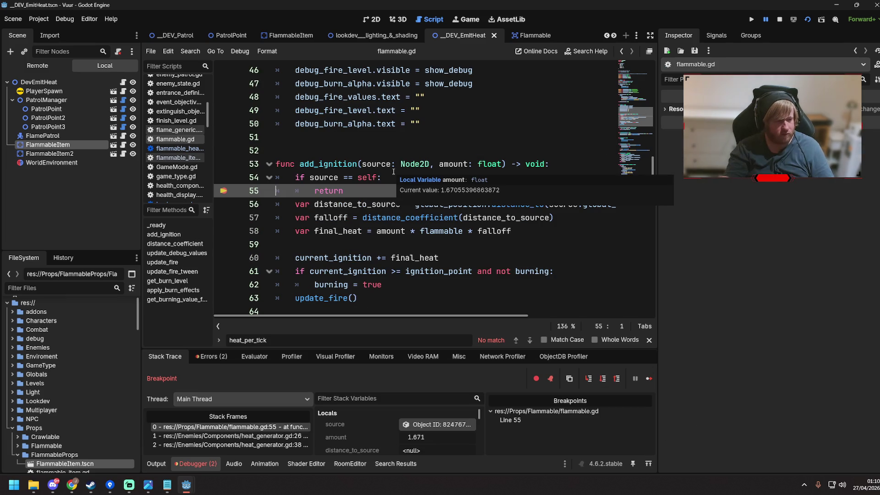
Step: Remove the return-line breakpoint, resume the game, watch both bookshelves ignite, then close it
click(226, 192)
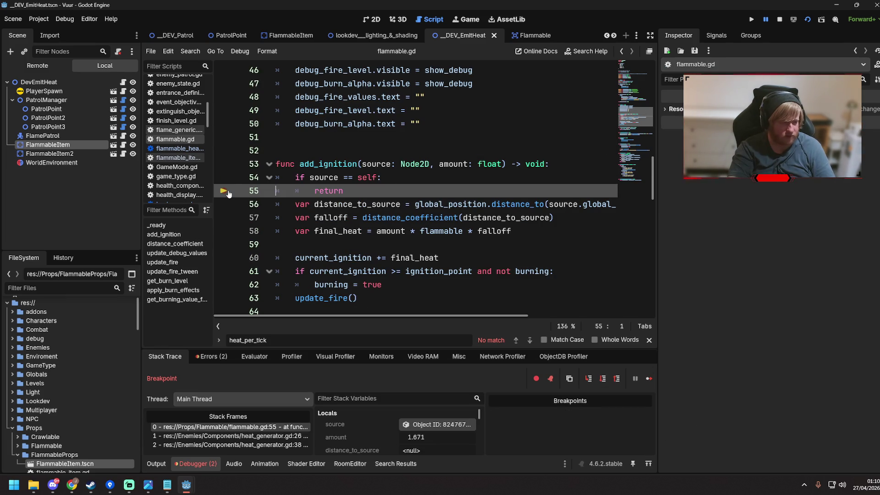
click(650, 378)
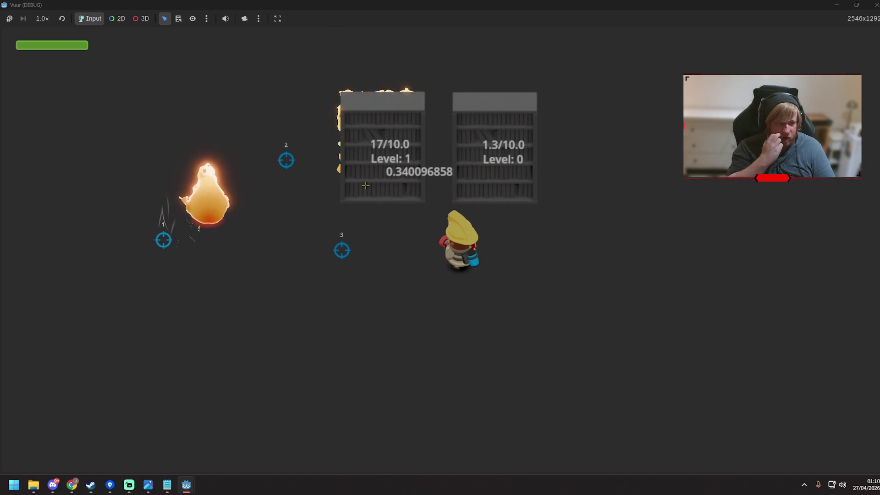
key(d)
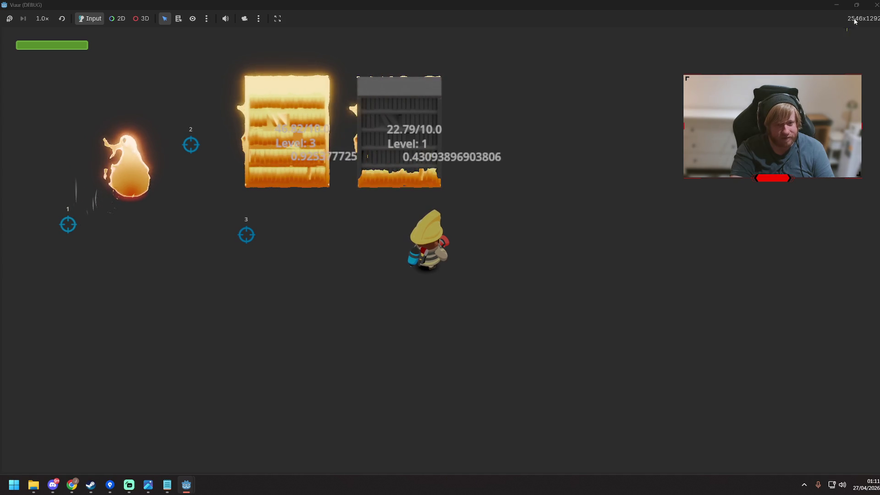
click(872, 9)
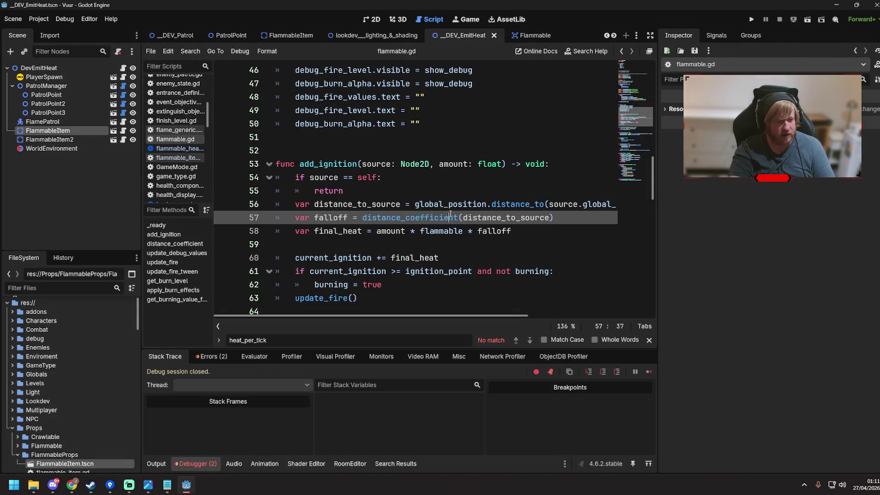
Step: Change line 55 to 'amount = amount / 4', save flammable.gd, and rerun the scene
click(378, 187)
text(amount)
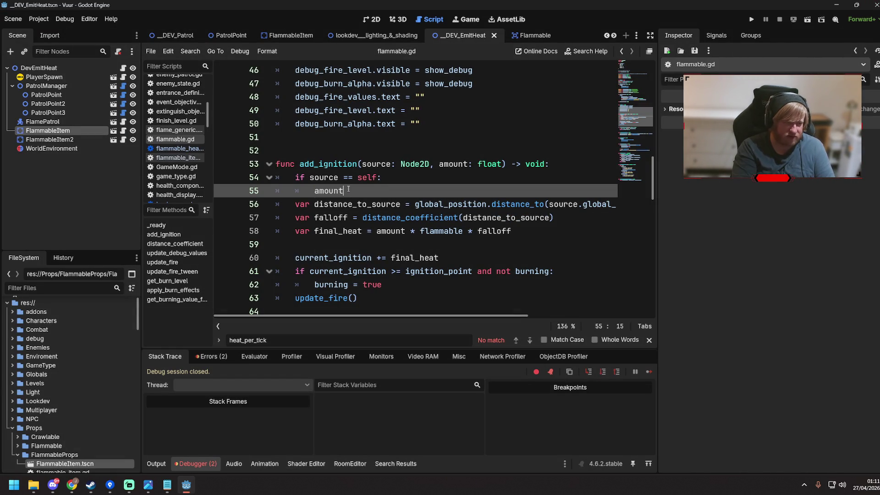
text(/4 )
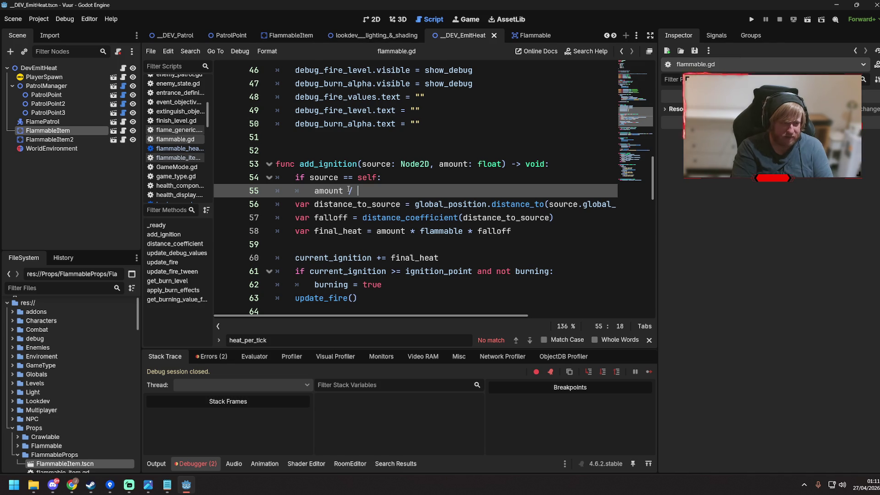
text(4)
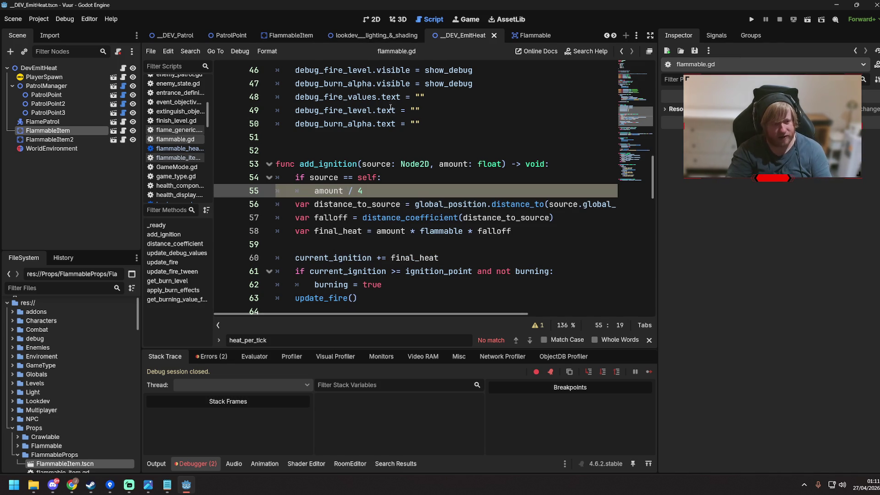
key(F6)
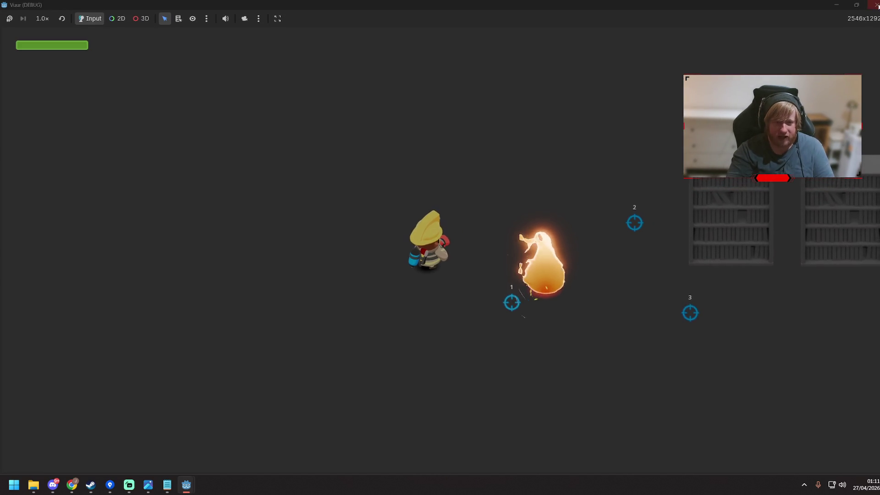
key(F8)
click(313, 190)
text(amount = amount / 4)
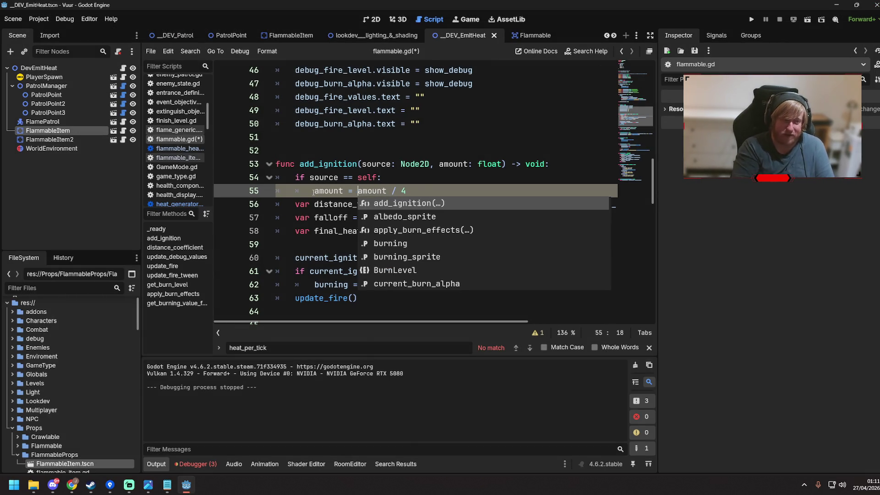
key(Right)
key(Right)
key(Right)
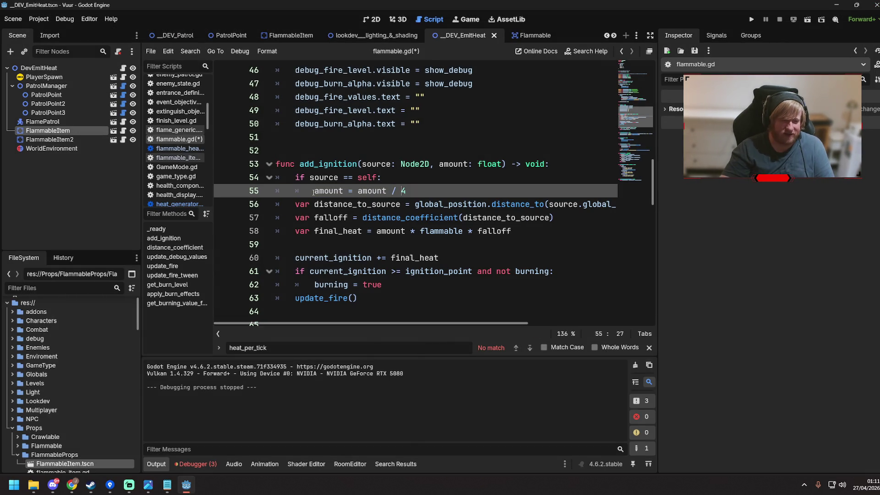
key(ctrl+s)
key(F6)
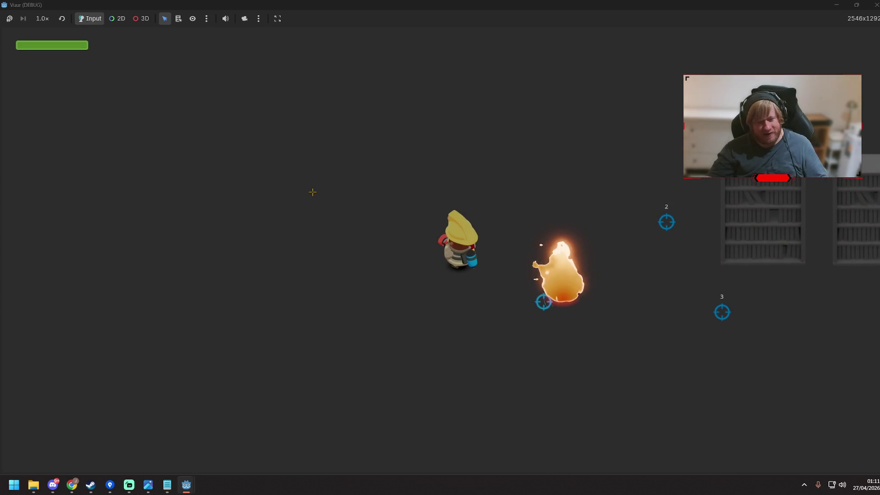
Step: Walk the firefighter right, up and back left past the bookshelves as they catch fire
click(544, 262)
key(d)
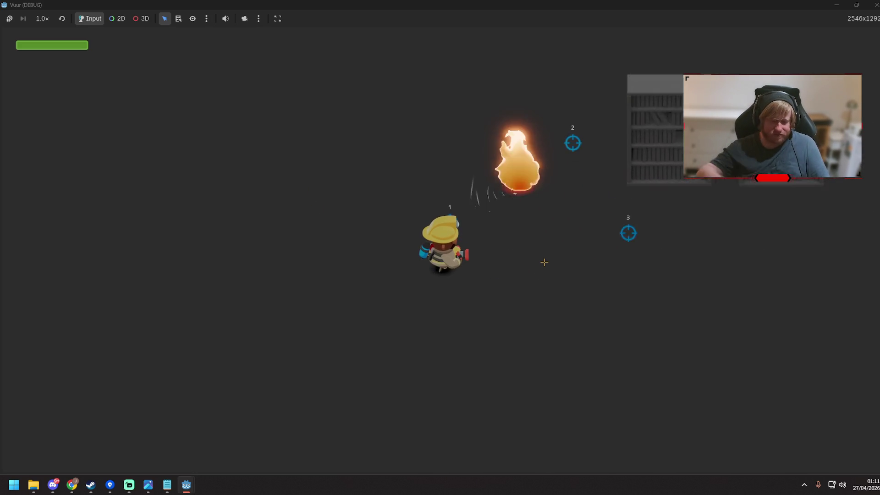
key(d)
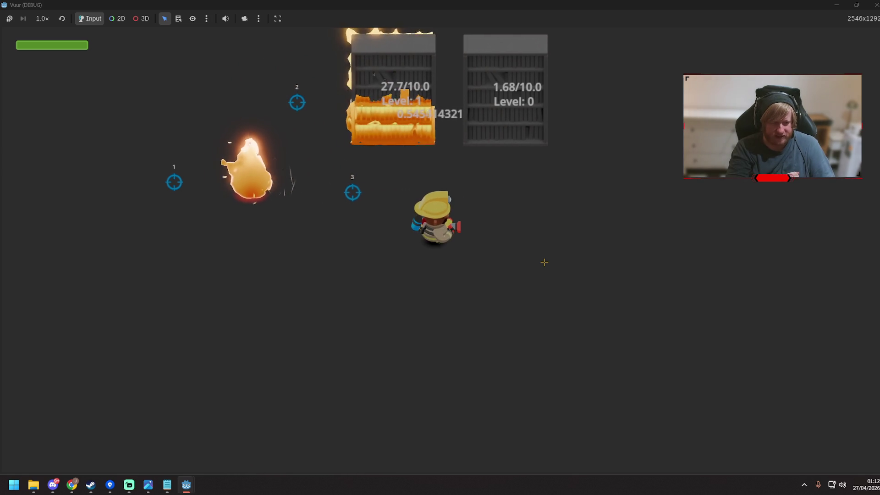
key(w)
key(d)
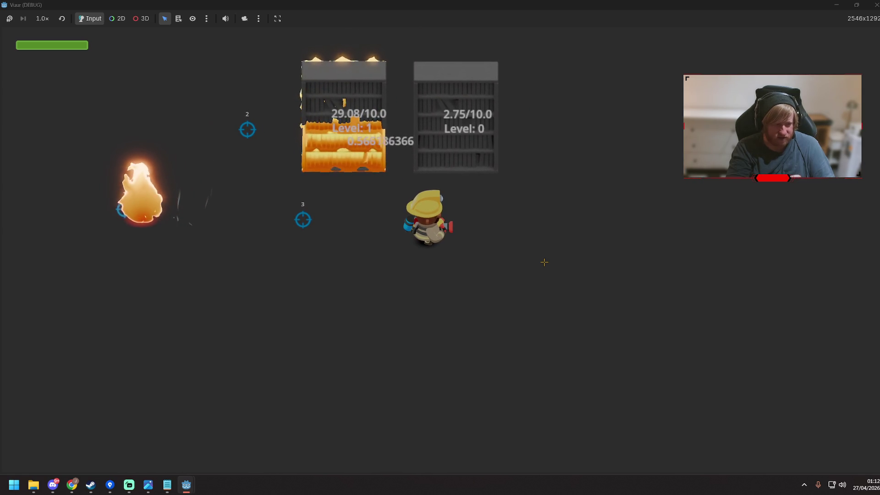
key(w)
key(d)
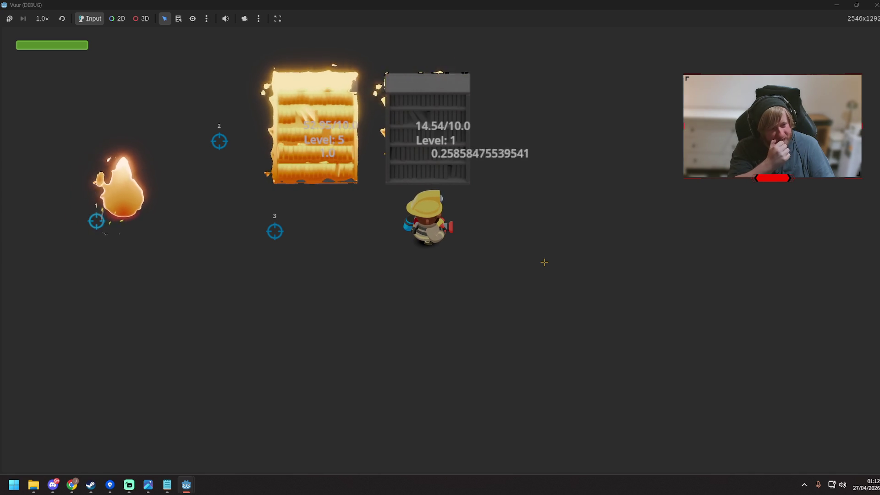
key(d)
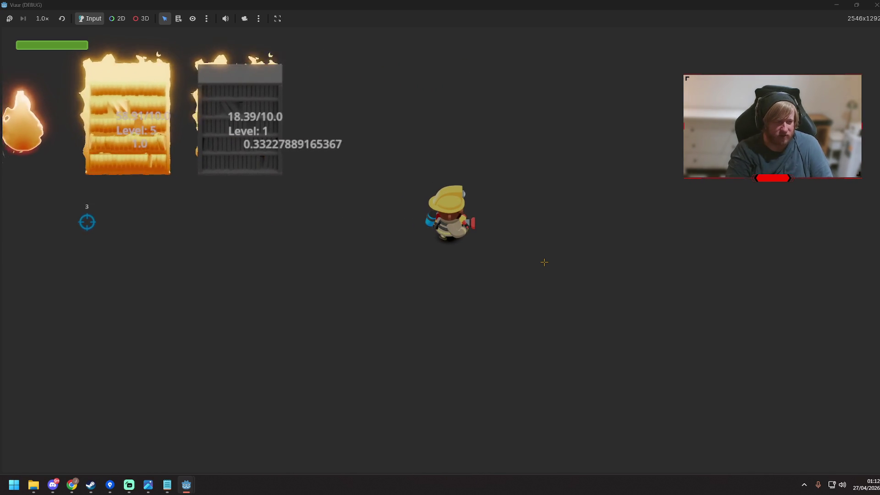
key(d)
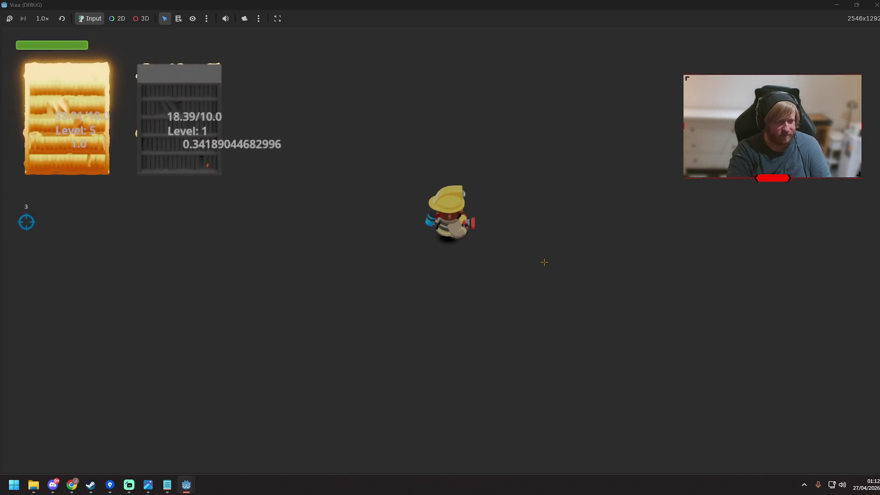
key(d)
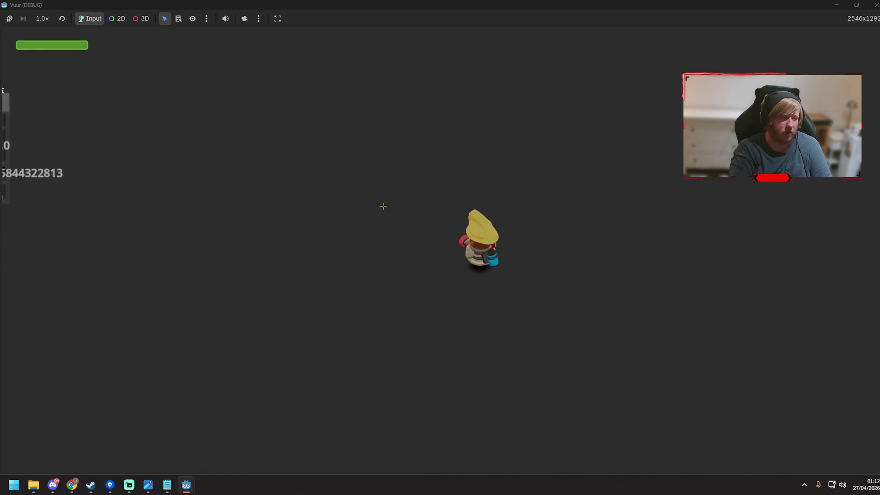
key(a)
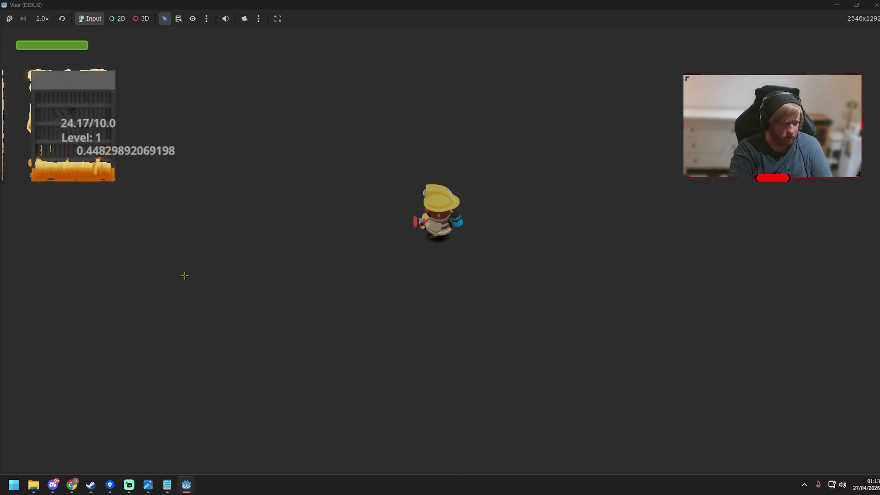
key(a)
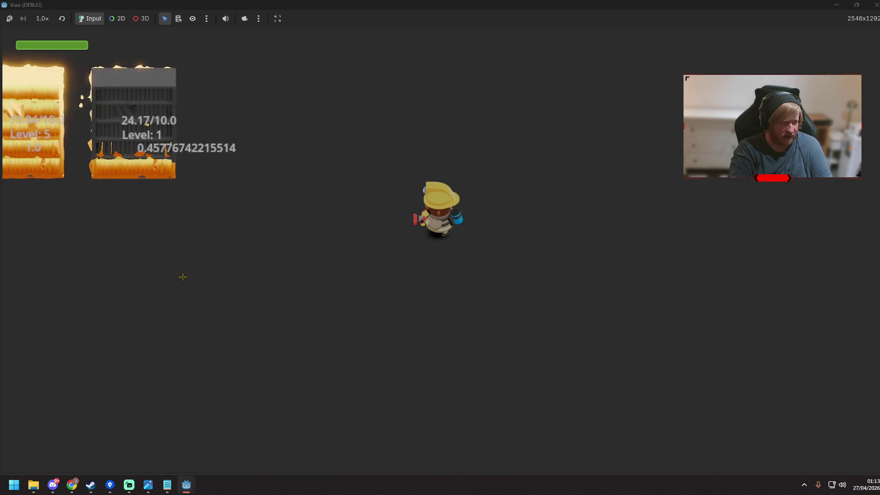
key(a)
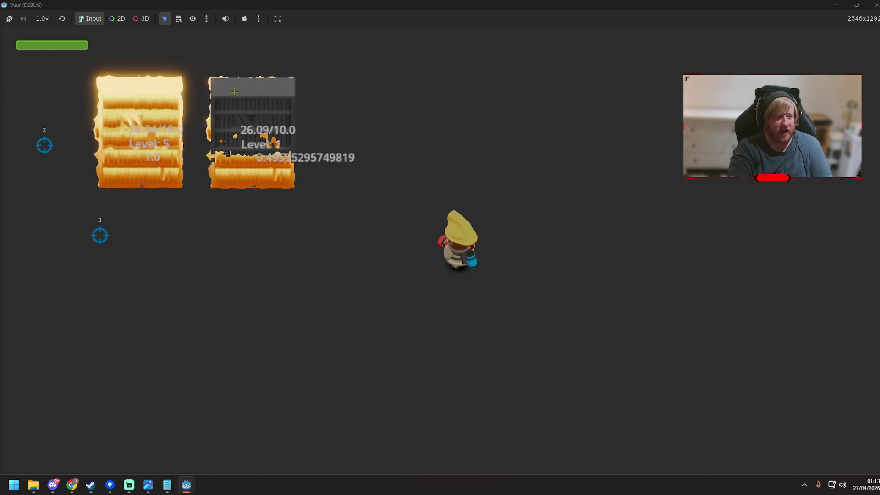
key(a)
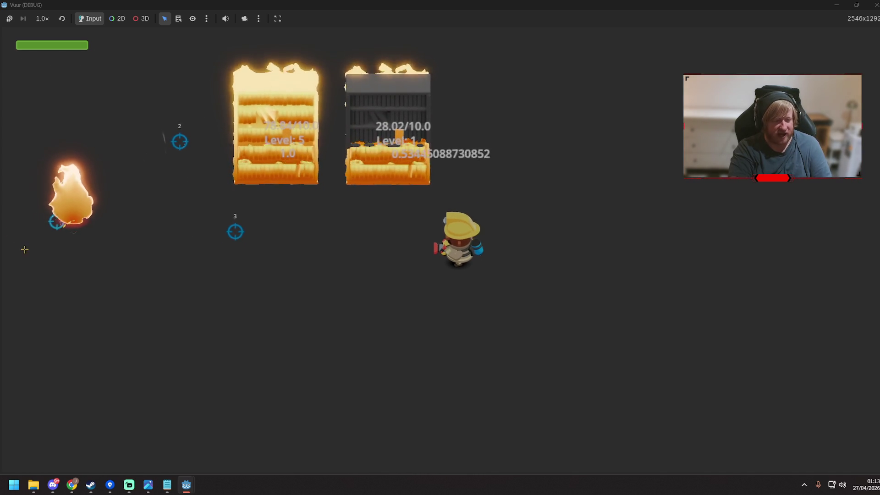
key(a)
Step: Spray water at the fire while moving until both shelves reach Level 5, then close the game
drag(202, 173, 263, 123)
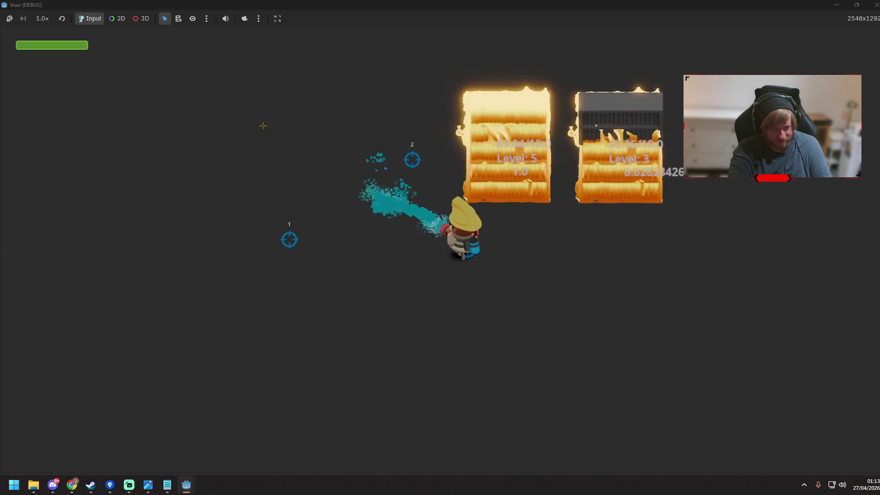
key(d)
key(s)
key(w)
mouse_move(461, 39)
mouse_down()
mouse_move(395, 138)
mouse_move(415, 103)
mouse_move(459, 99)
mouse_up()
key(d)
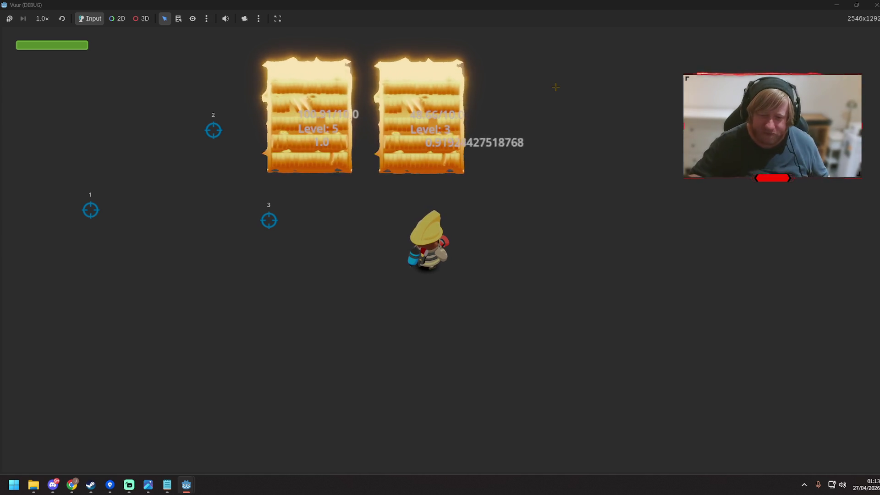
key(s)
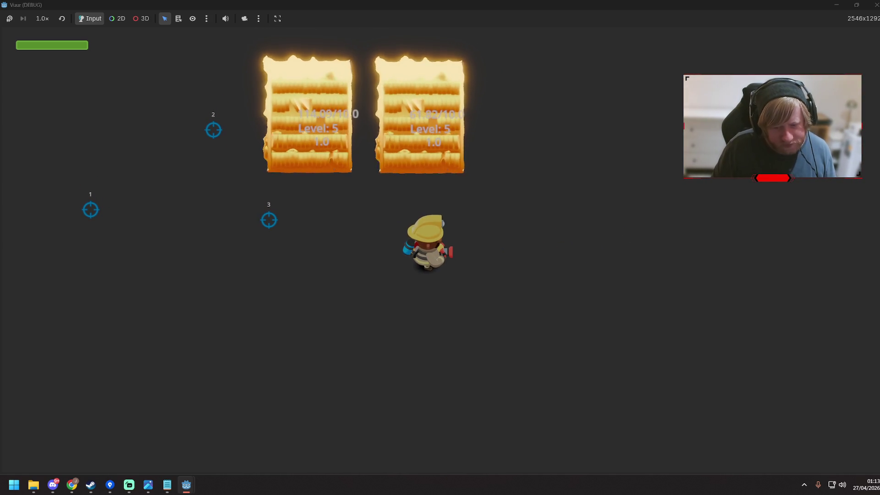
click(876, 4)
click(468, 163)
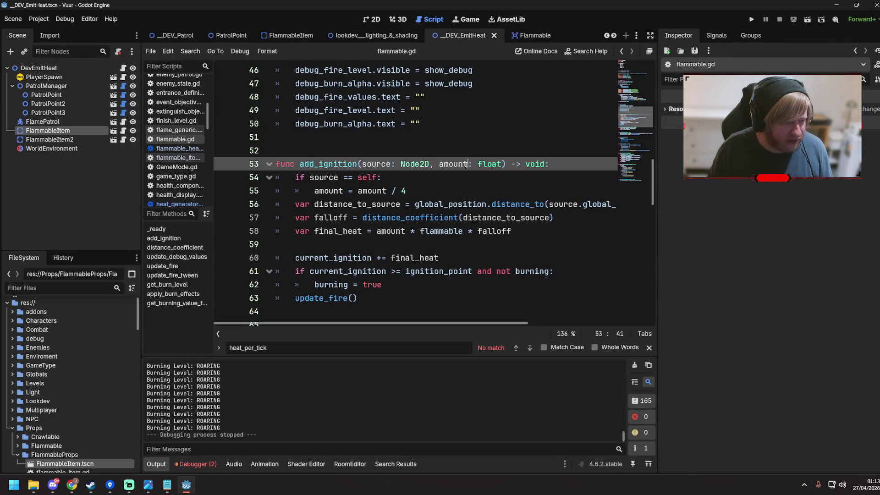
Step: Scroll through flammable.gd to review apply_burn_effects and its per-level prints
scroll(413, 193, up, 8)
scroll(413, 193, down, 20)
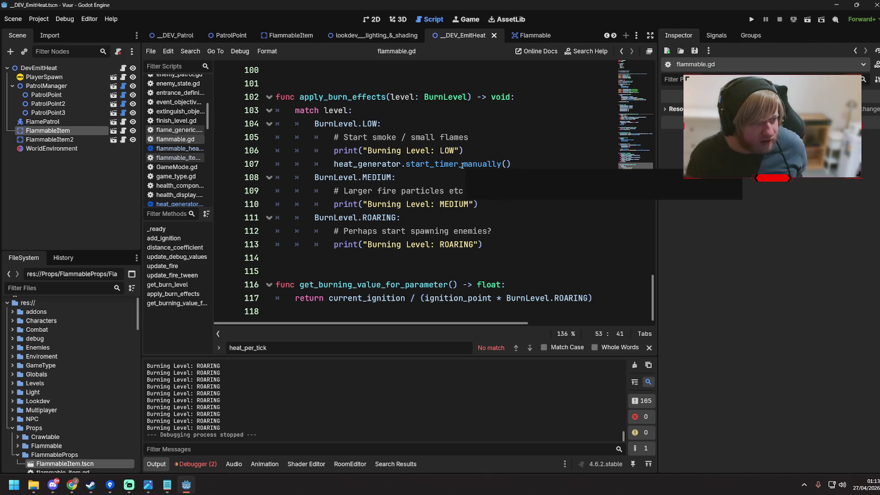
scroll(384, 203, up, 5)
scroll(384, 202, up, 1)
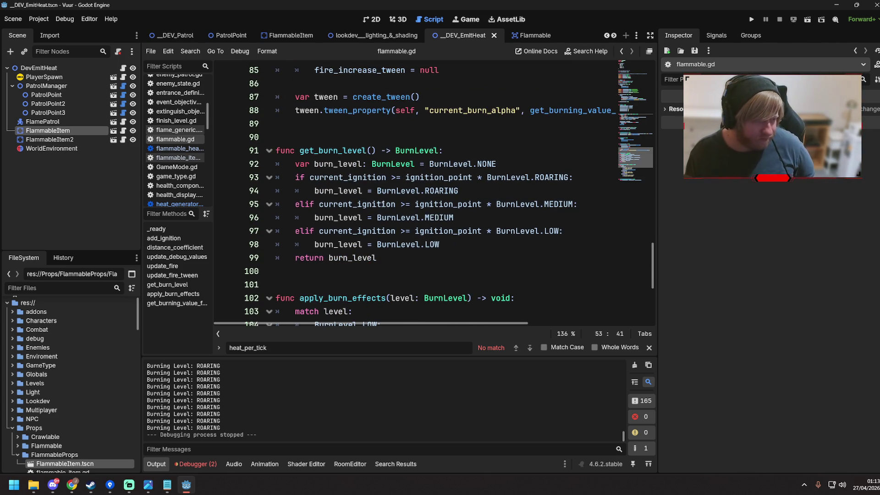
scroll(383, 203, up, 2)
scroll(383, 203, down, 5)
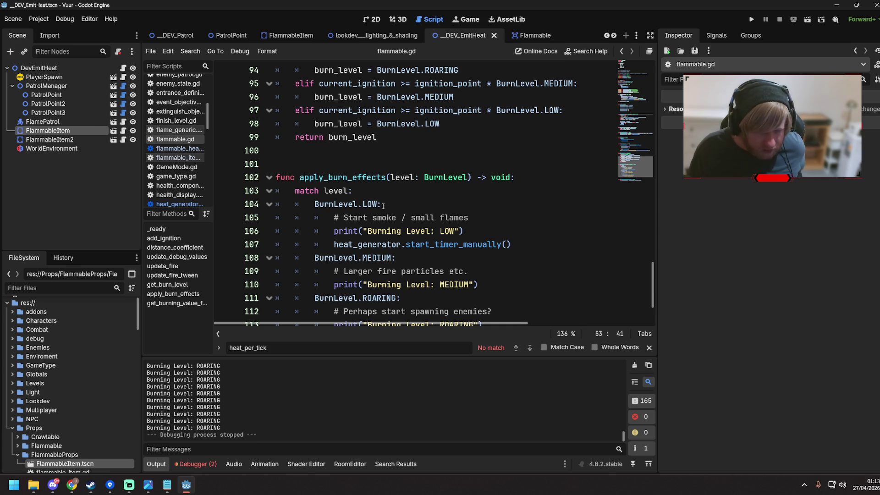
scroll(382, 210, up, 5)
scroll(383, 210, up, 1)
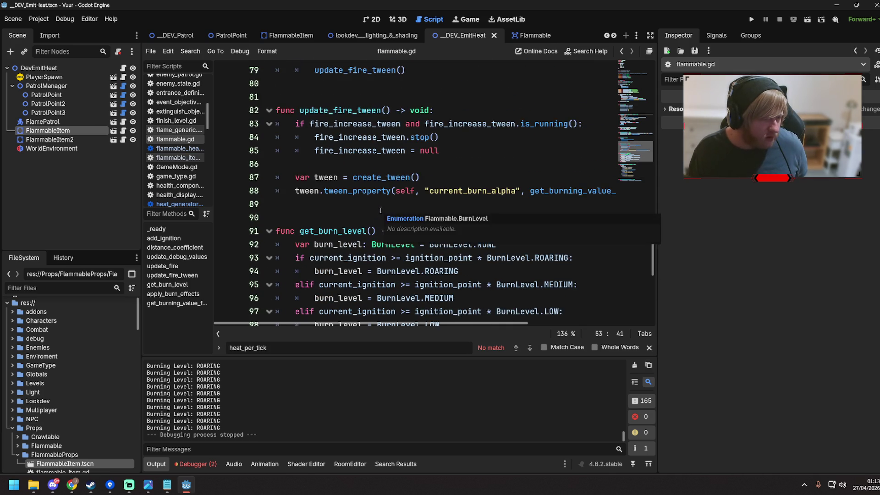
scroll(383, 211, down, 6)
scroll(383, 210, down, 2)
scroll(380, 201, up, 7)
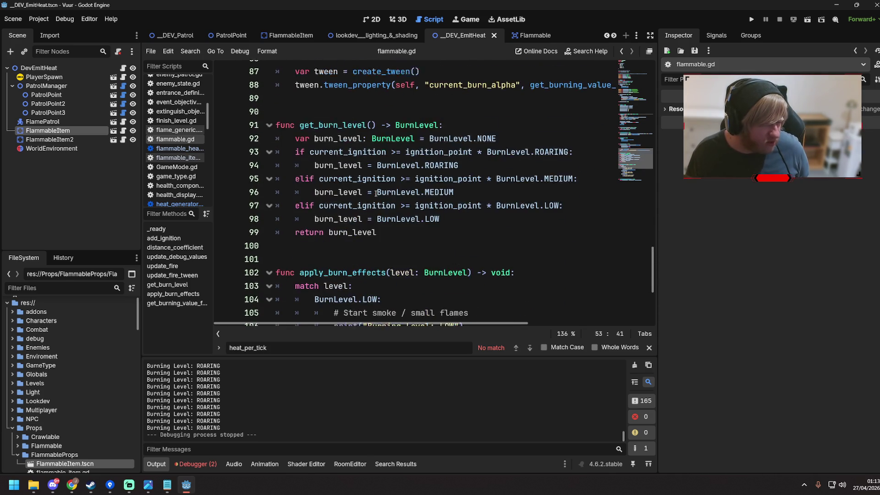
scroll(378, 192, up, 1)
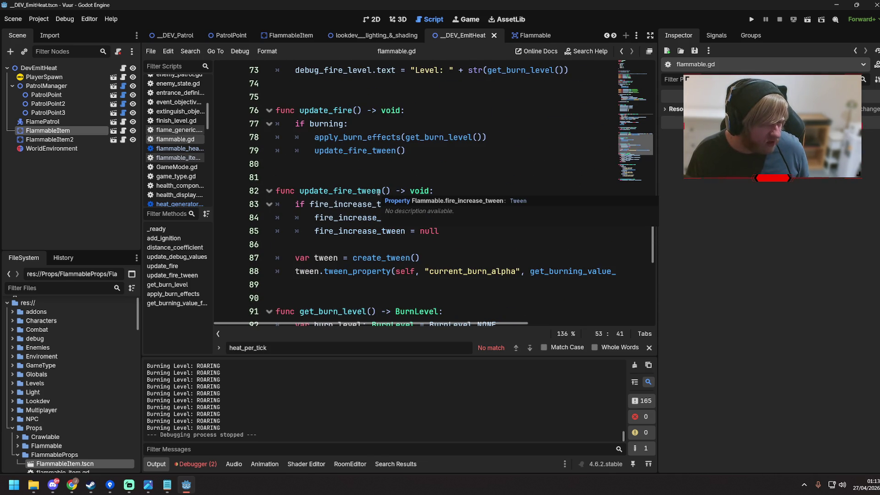
scroll(379, 192, up, 1)
scroll(379, 189, down, 5)
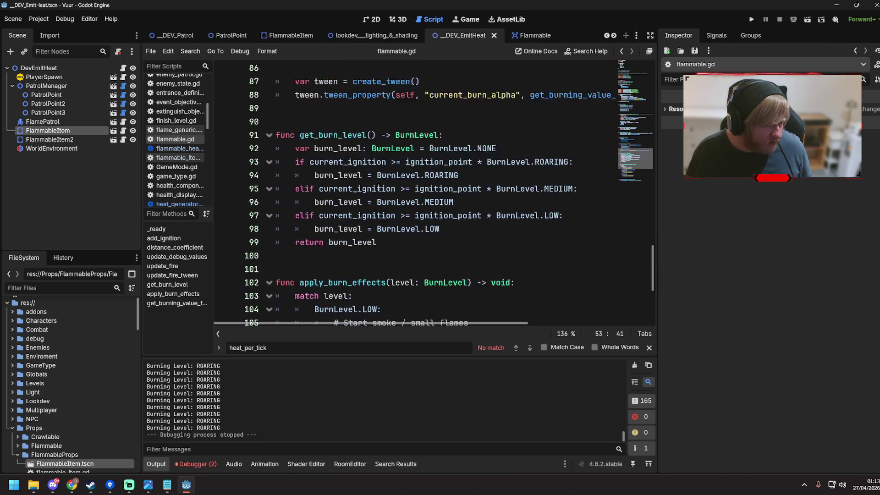
scroll(379, 188, down, 3)
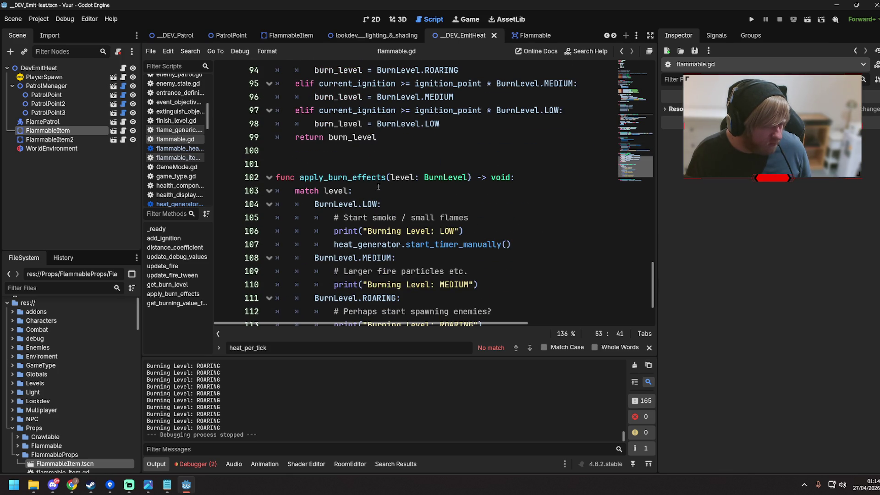
scroll(379, 187, down, 1)
scroll(379, 187, up, 5)
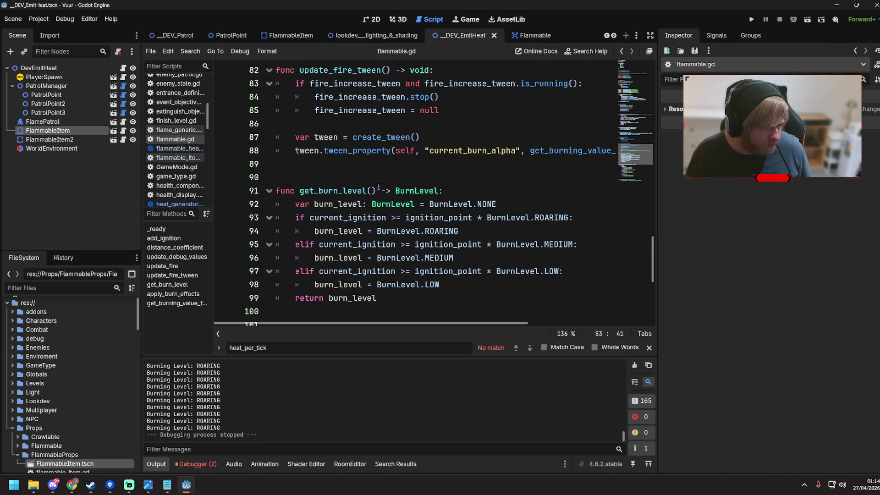
scroll(380, 190, down, 3)
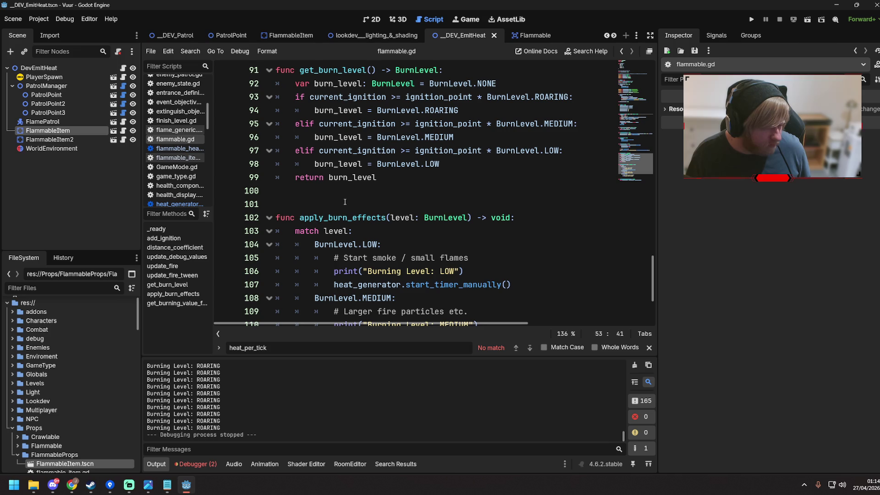
scroll(345, 202, down, 3)
Step: Jump from the start_timer_manually() call on line 107 to its definition in heat_generator.gd
mouse_move(386, 163)
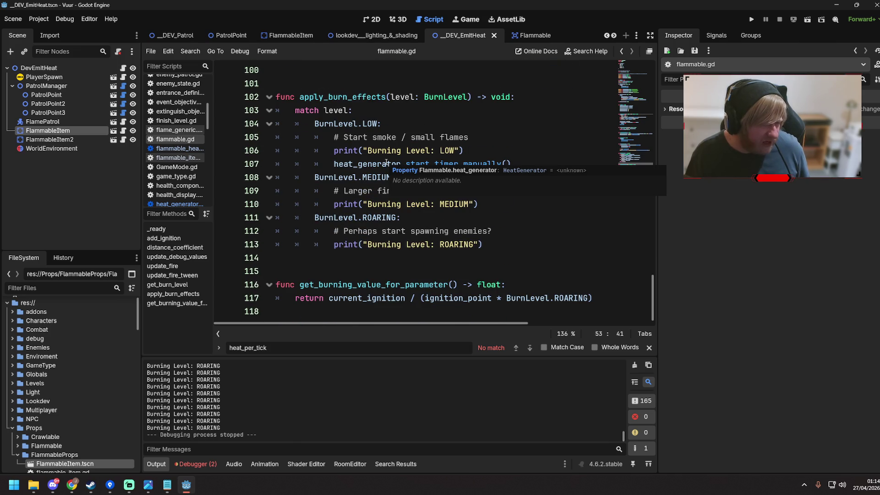
click(427, 163)
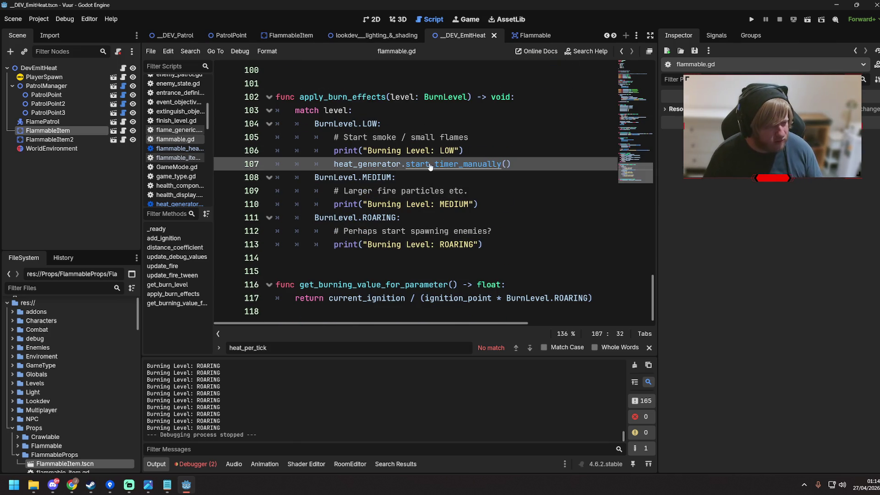
ctrl+click(428, 164)
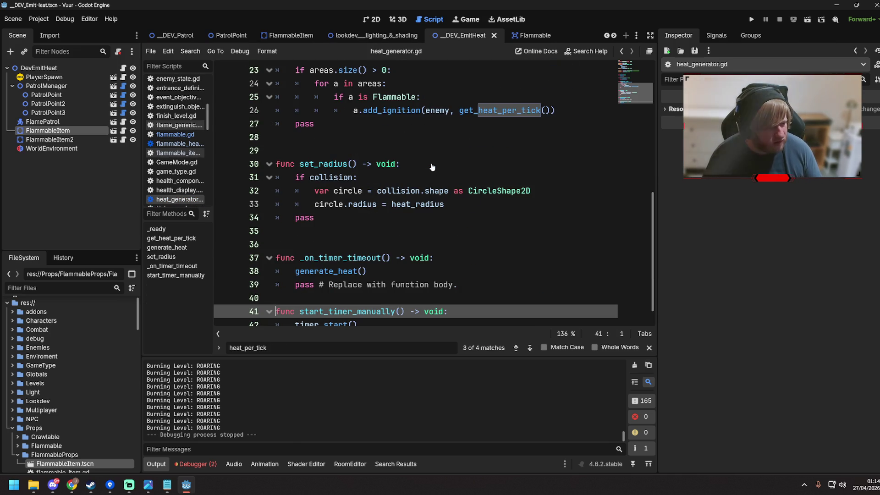
Step: Confirm start_timer_manually only calls timer.start(), then return to flammable.gd via the scene tabs
click(420, 305)
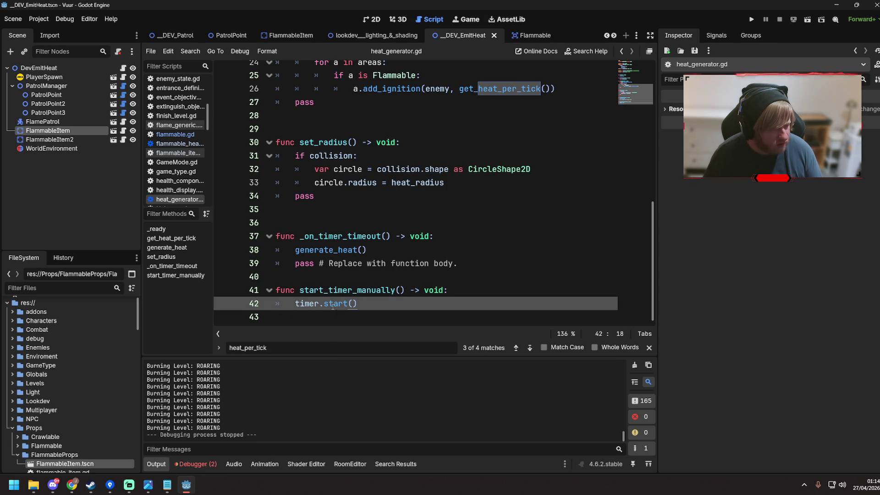
mouse_move(333, 306)
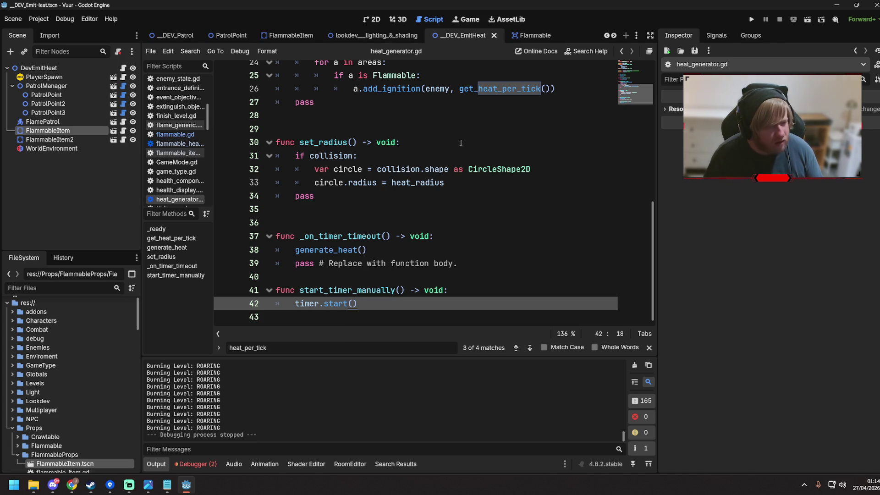
click(378, 37)
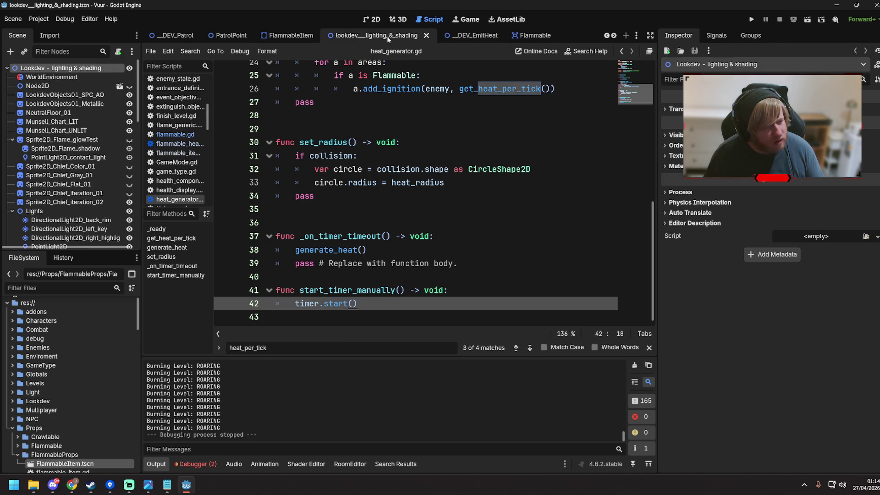
click(469, 37)
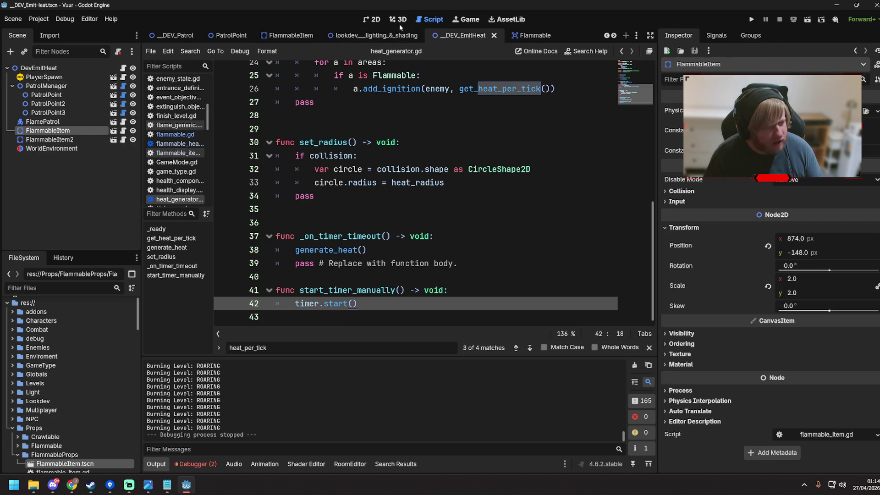
click(439, 211)
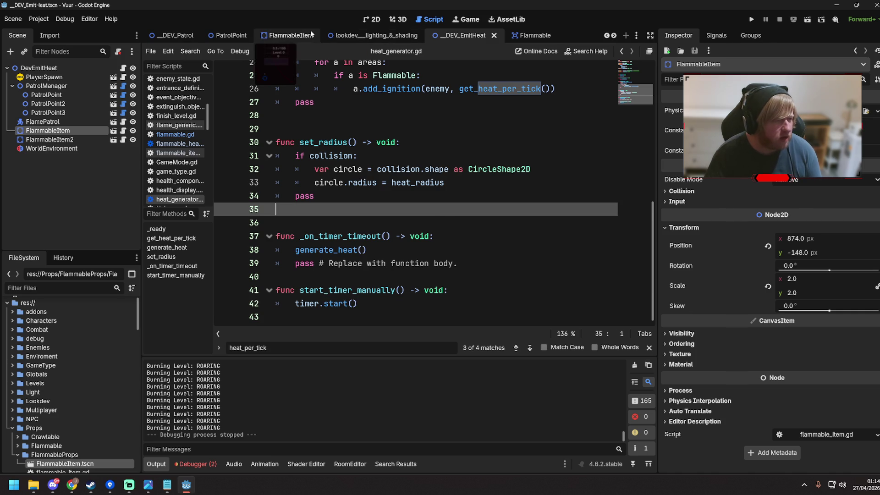
click(177, 135)
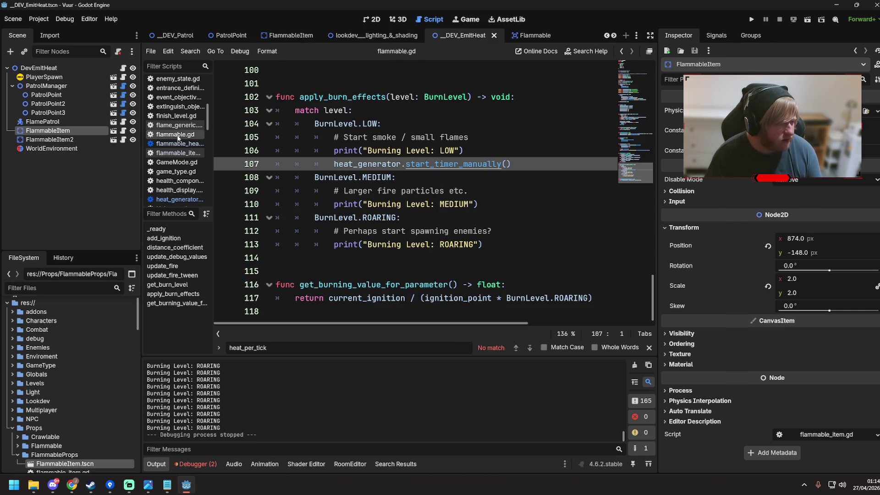
Step: Open a new unindented line after line 27 of flammable.gd for the declaration
click(442, 215)
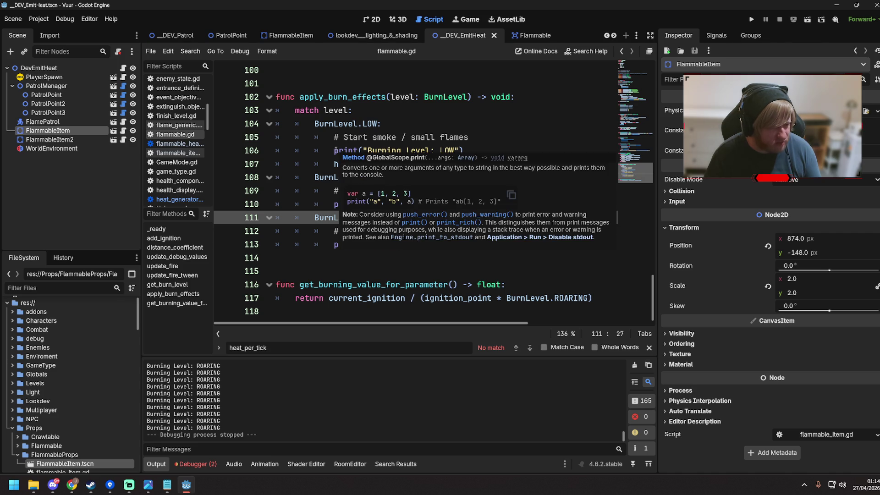
scroll(369, 222, up, 15)
scroll(369, 222, up, 14)
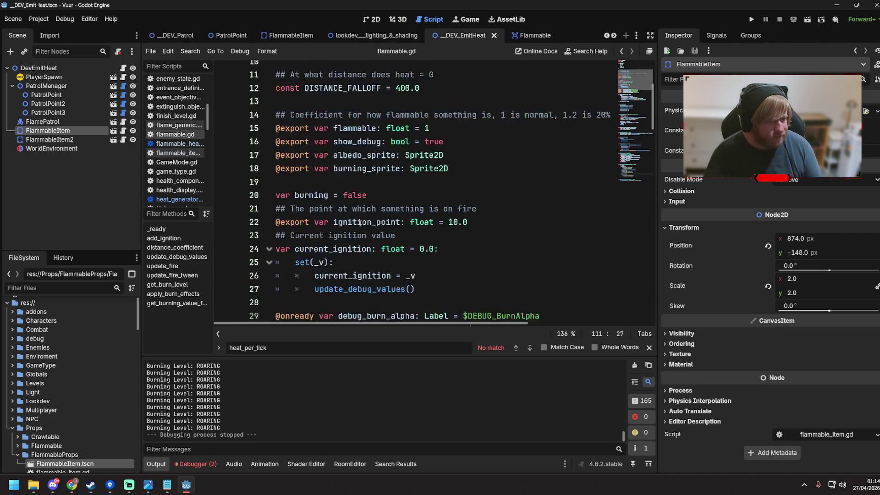
scroll(366, 215, down, 4)
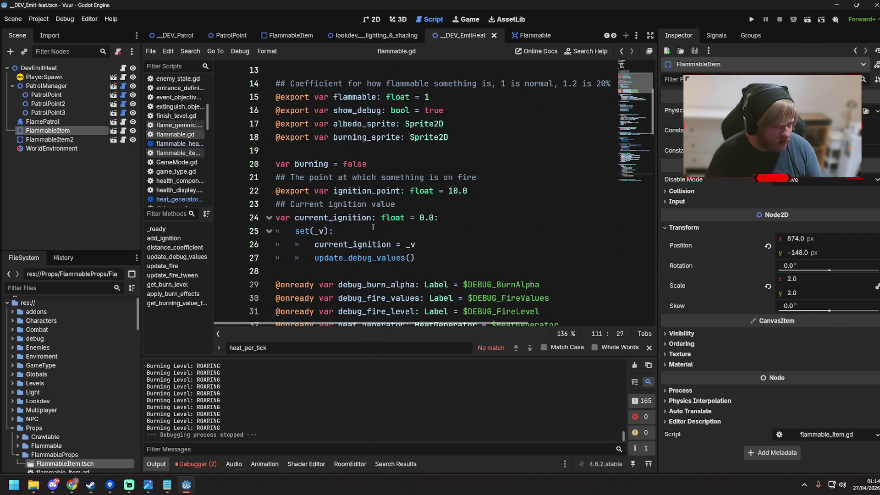
click(432, 264)
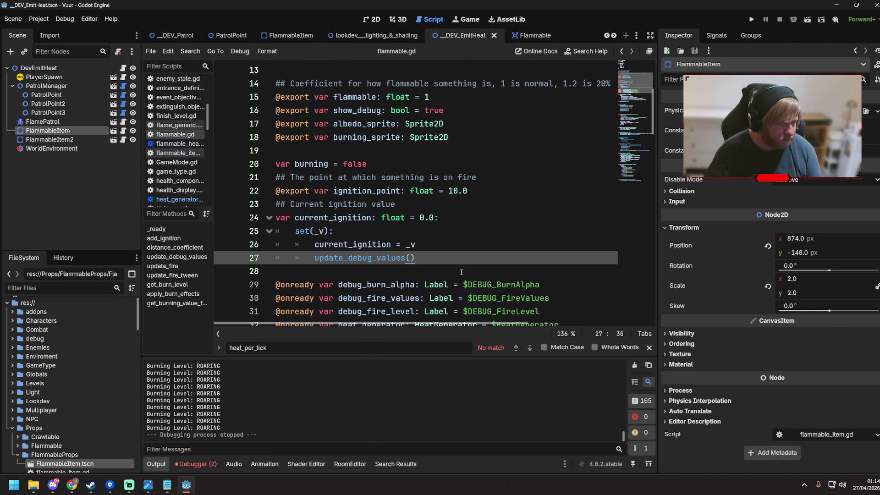
key(Return)
key(BackSpace)
text(va)
key(Return)
key(BackSpace)
key(BackSpace)
key(BackSpace)
key(Return)
key(BackSpace)
key(BackSpace)
key(Return)
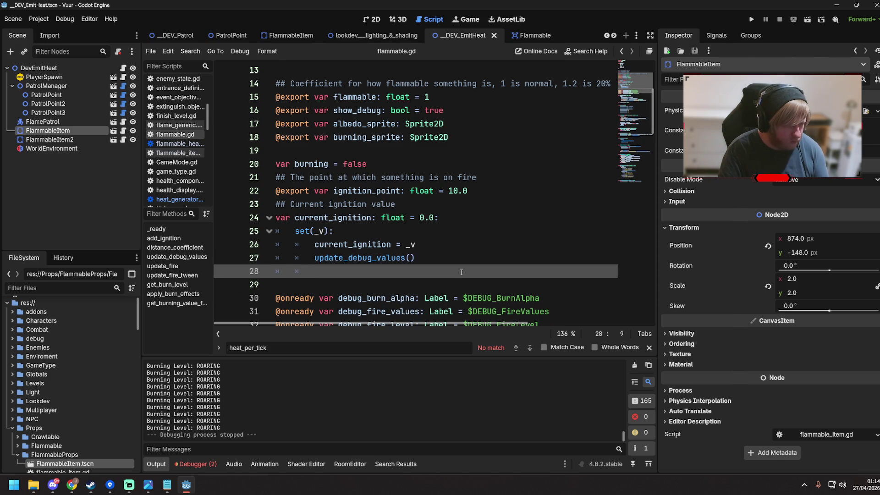
key(BackSpace)
key(BackSpace)
Step: Declare var last_burn_level : BurnLevel = BurnLevel.NONE with autocomplete and save the script
text(var last_burn_level : BurnLe)
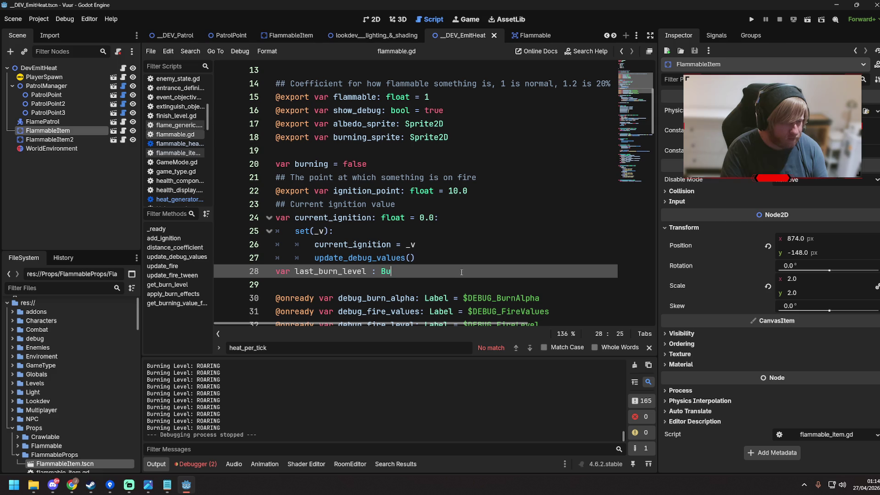
text(vel.)
key(BackSpace)
text(= Burn)
key(Return)
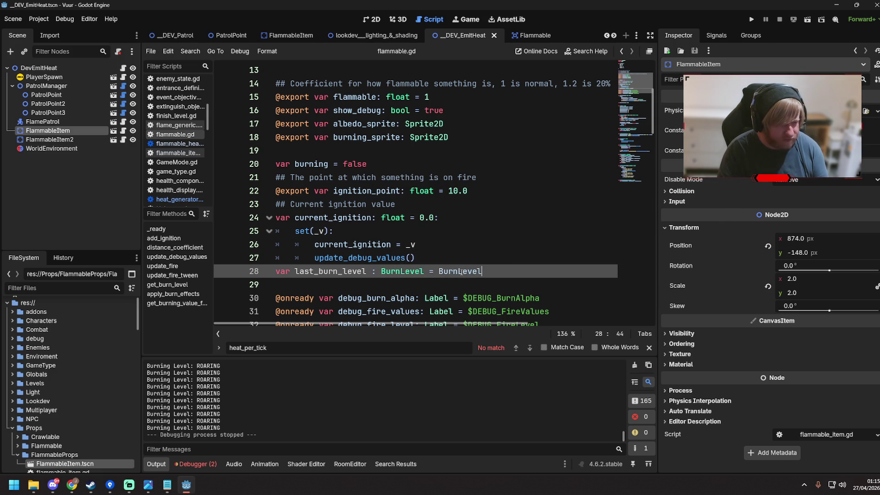
text(.)
key(Return)
key(Return)
key(BackSpace)
key(ctrl+s)
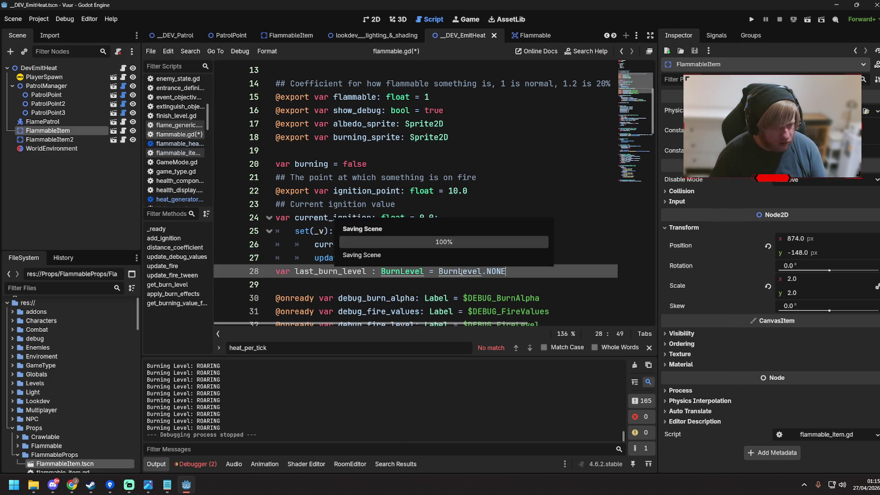
drag(295, 272, 367, 272)
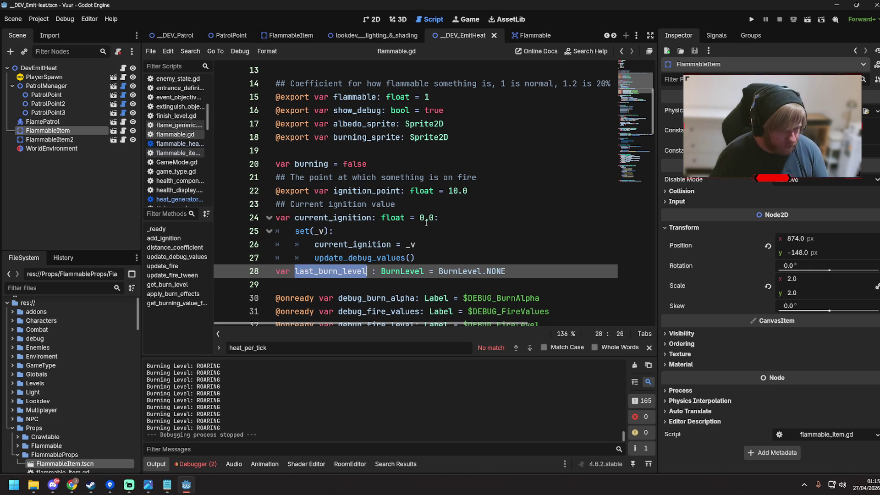
Step: Add var level_changed = level != last_burn_level at the top of apply_burn_effects and save
scroll(426, 223, down, 20)
scroll(435, 224, down, 3)
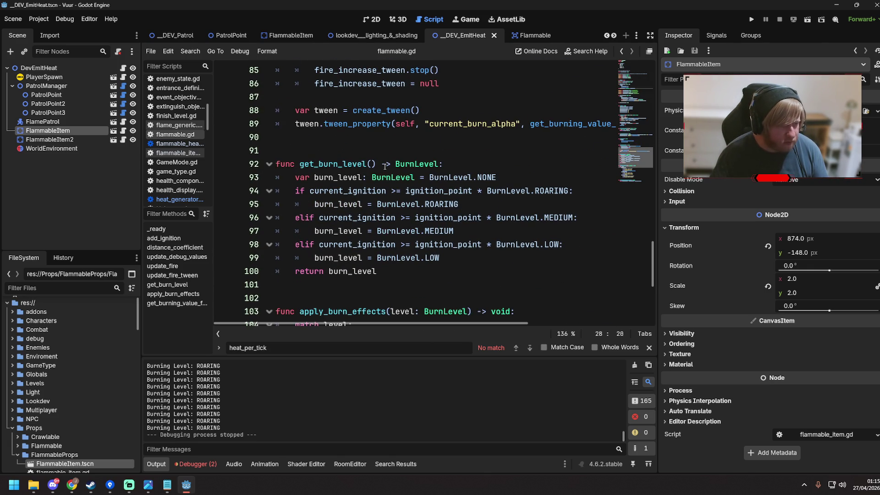
scroll(384, 166, down, 4)
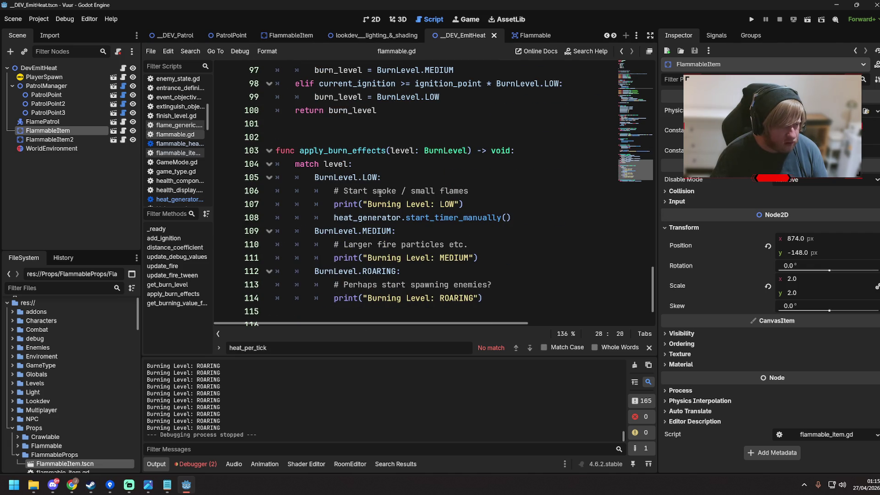
click(394, 163)
click(493, 156)
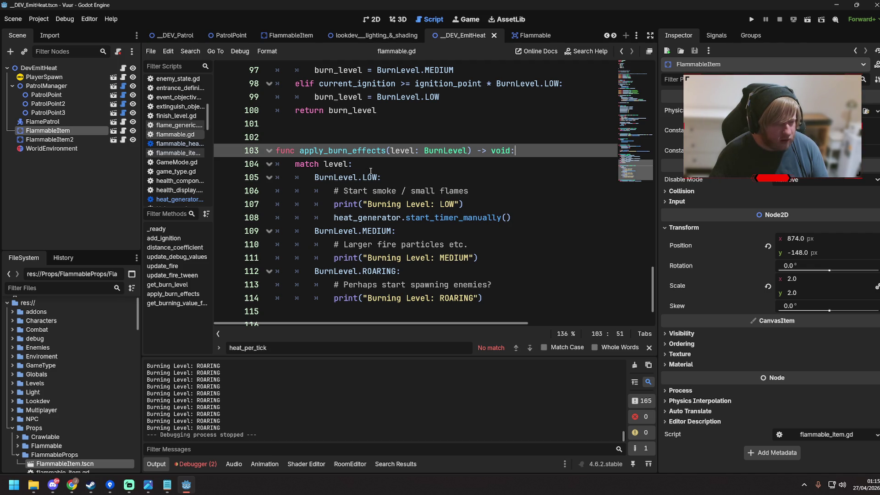
key(Return)
key(Return)
key(BackSpace)
key(BackSpace)
text(var level_changed)
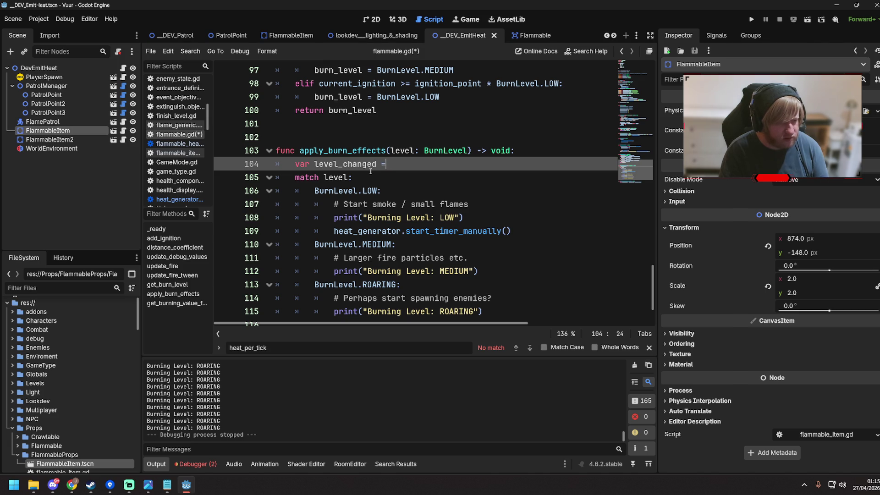
text( = level ==)
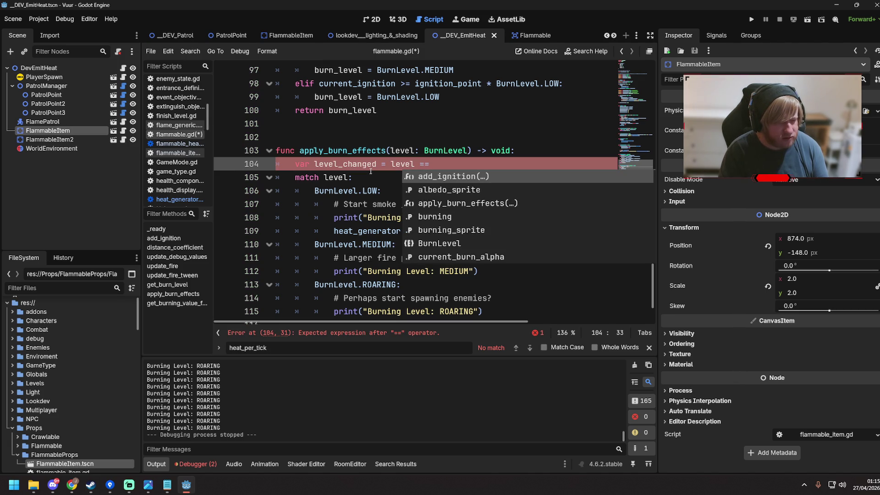
key(BackSpace)
text(!= )
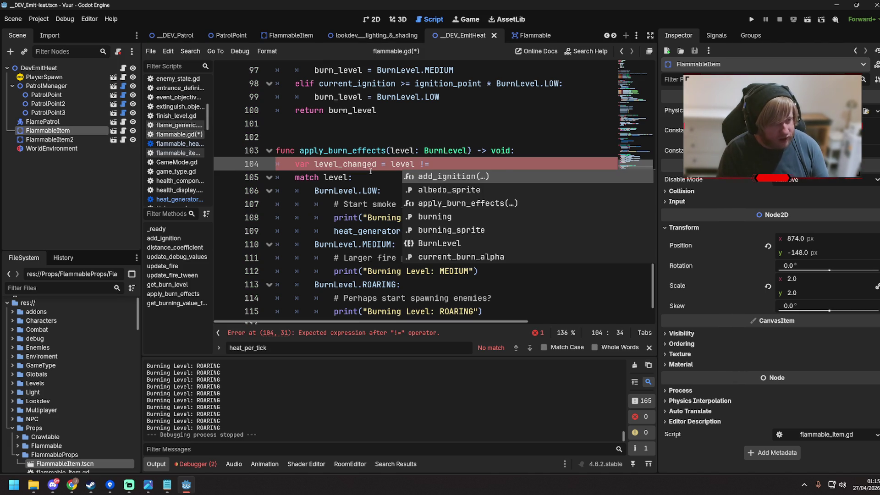
text(last_burn_level)
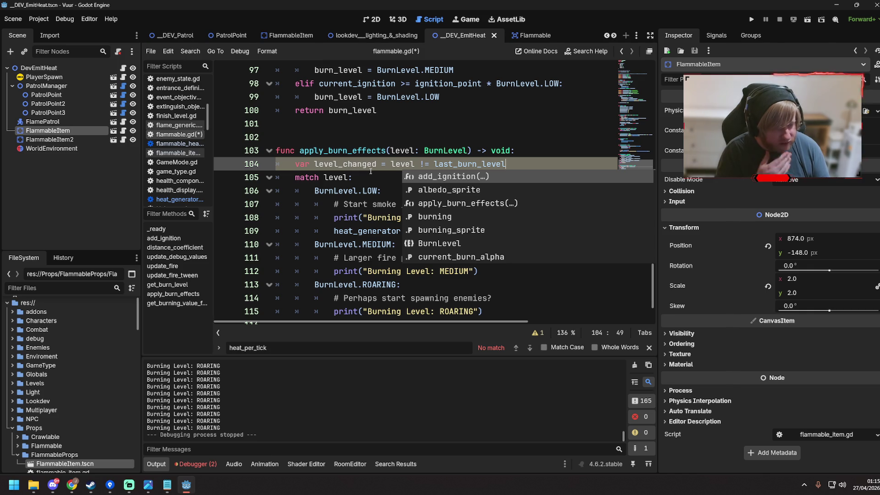
key(ctrl+s)
Step: Set last_burn_level = level and indent the match block under the level_changed check, then save
scroll(480, 138, down, 1)
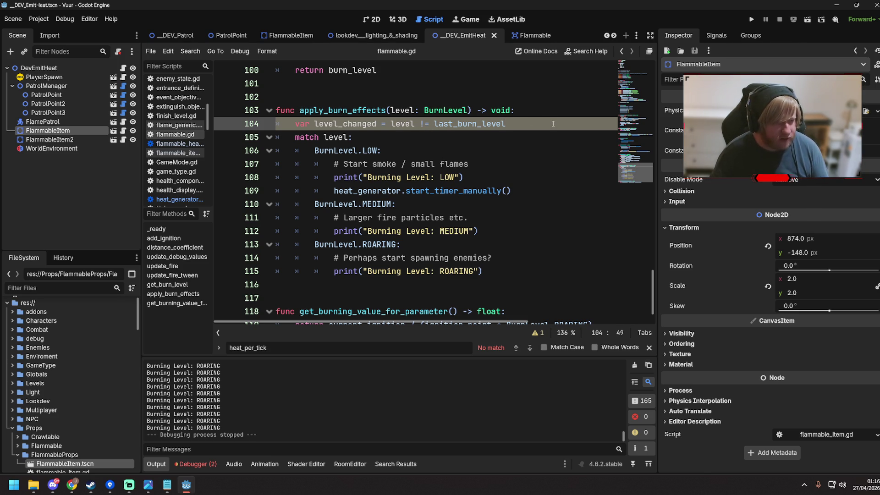
key(Return)
text(last_burn_level = level)
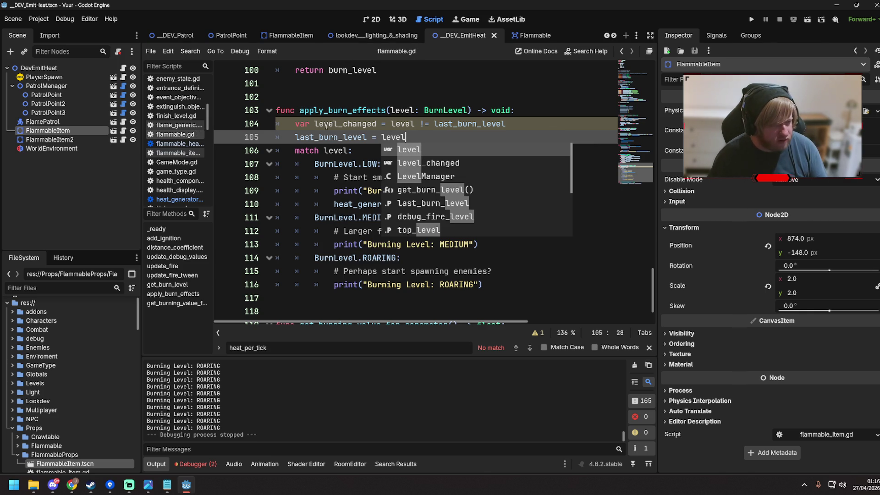
click(533, 131)
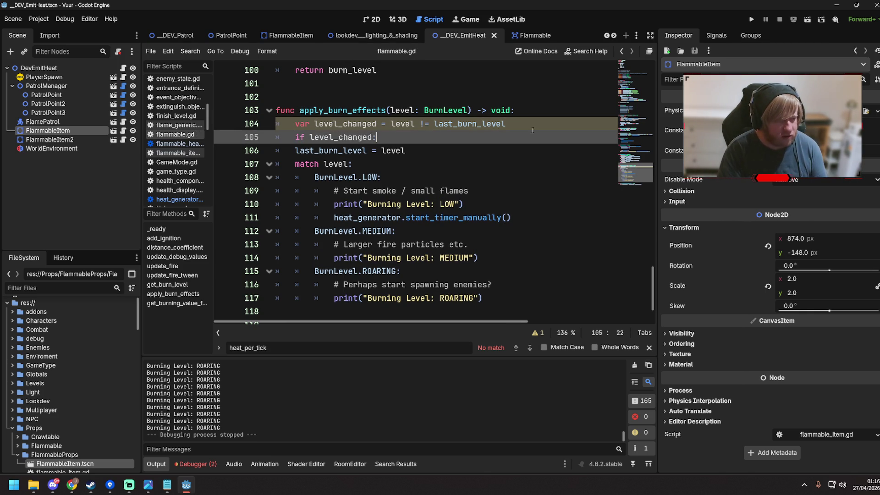
drag(486, 301, 278, 151)
key(Tab)
click(463, 149)
key(ctrl+s)
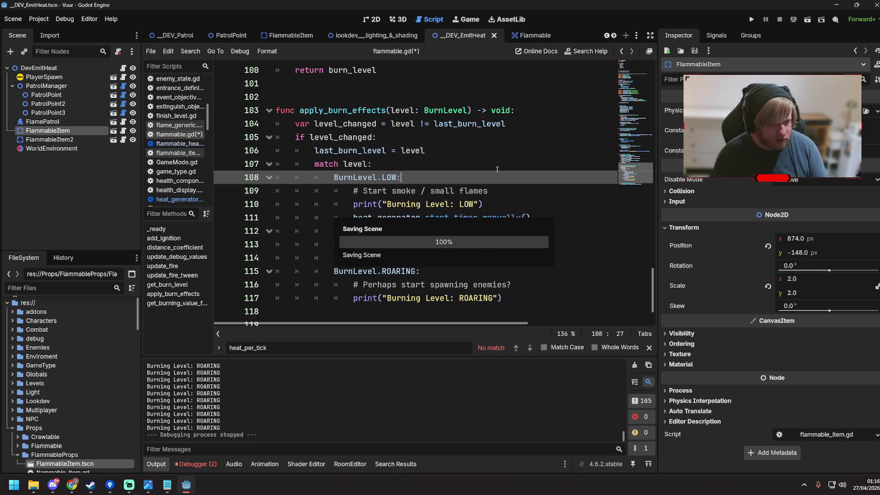
click(403, 139)
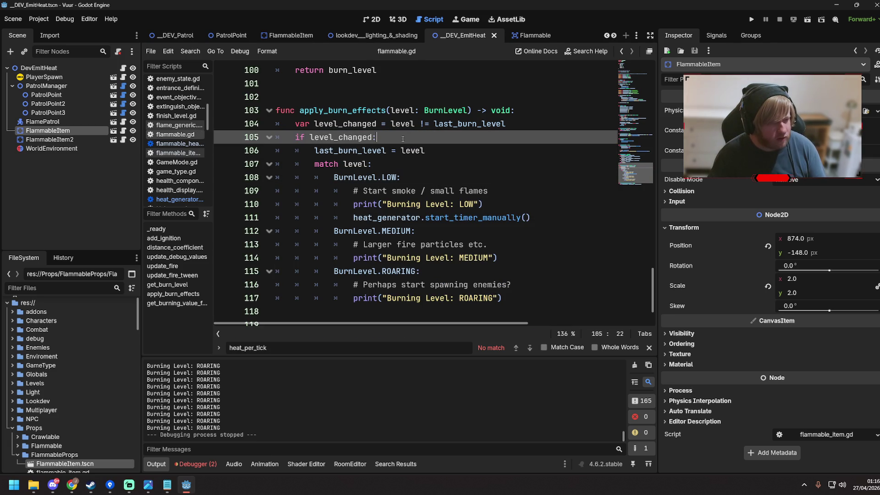
scroll(413, 146, down, 1)
scroll(440, 170, up, 2)
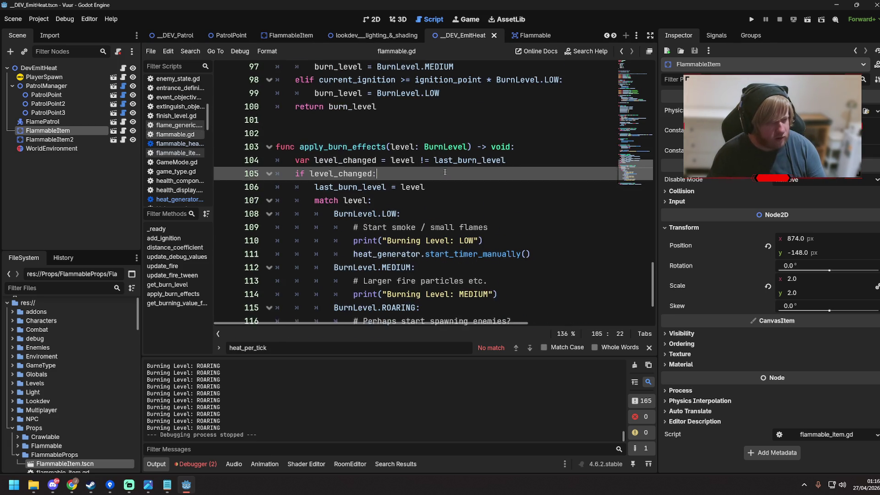
scroll(445, 172, down, 1)
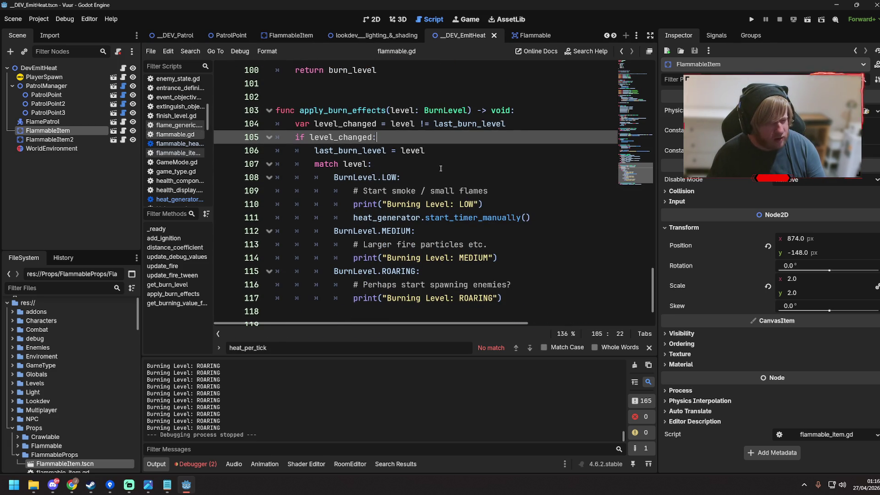
Step: Run the game with F5, walk the player by the bookshelves until both ignite, then close it
key(F5)
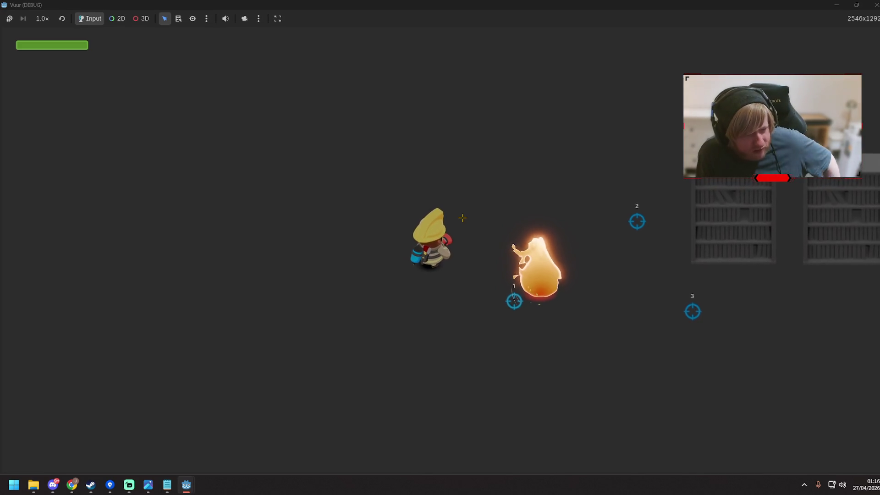
key(d)
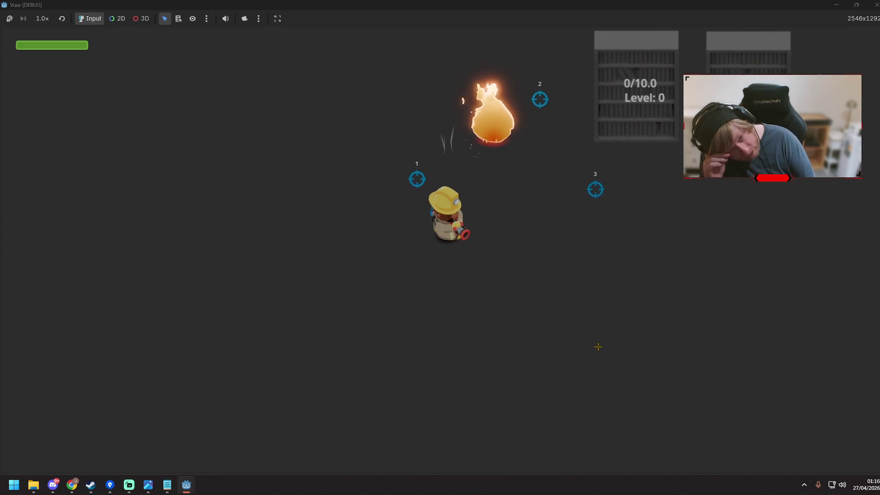
key(d)
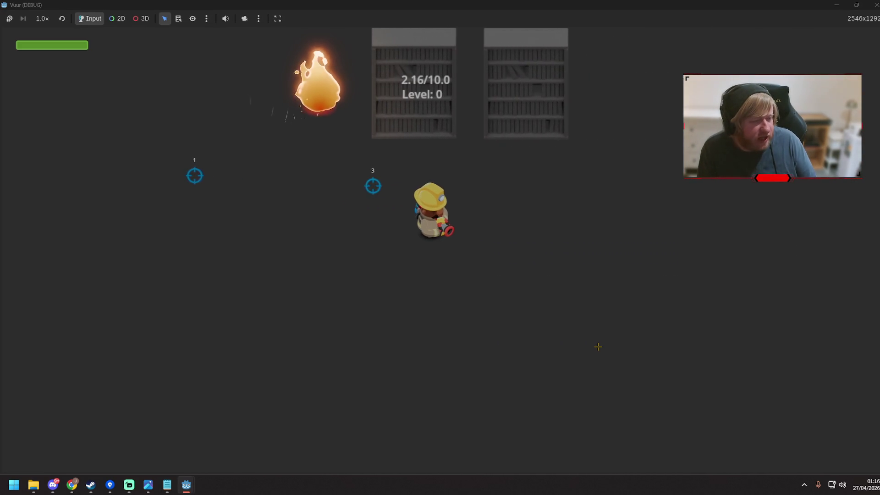
key(w)
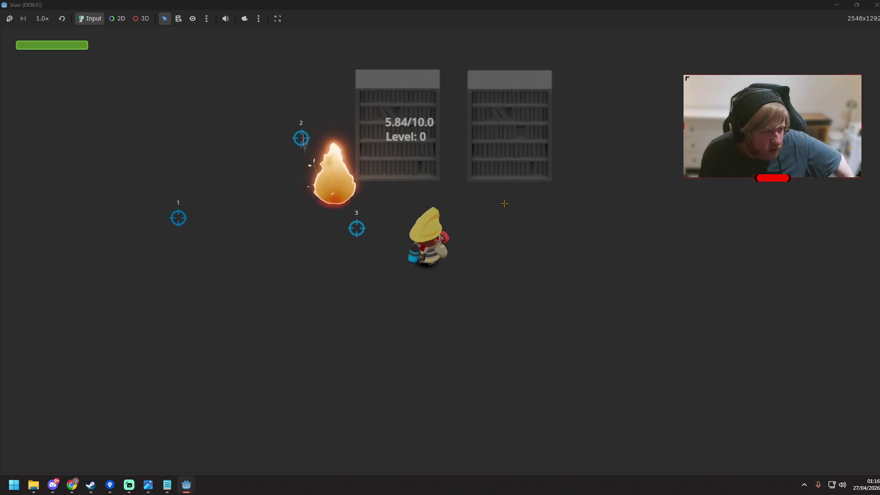
key(a)
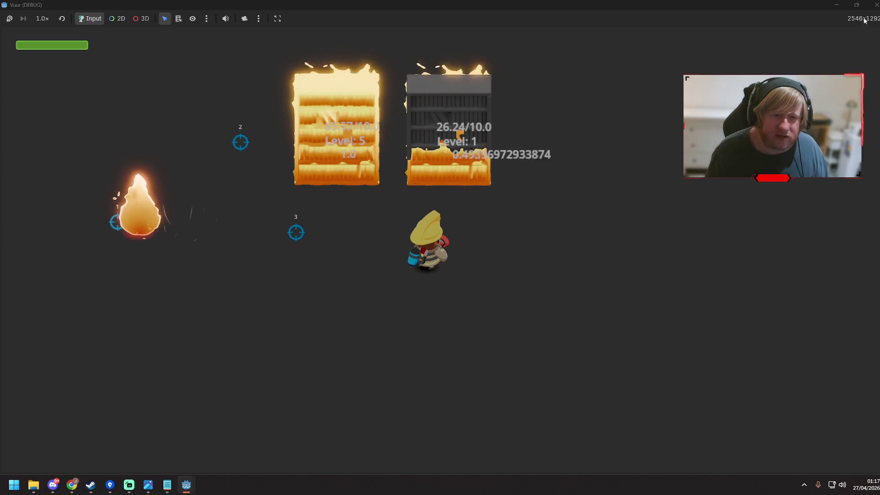
click(876, 5)
click(529, 175)
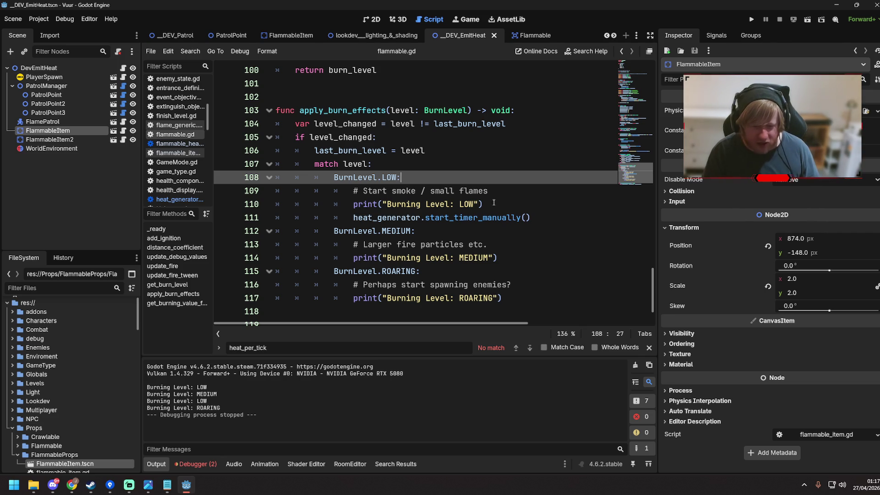
Step: Scroll through flammable.gd to the 'Burning Level: LOW' print line
scroll(393, 231, up, 20)
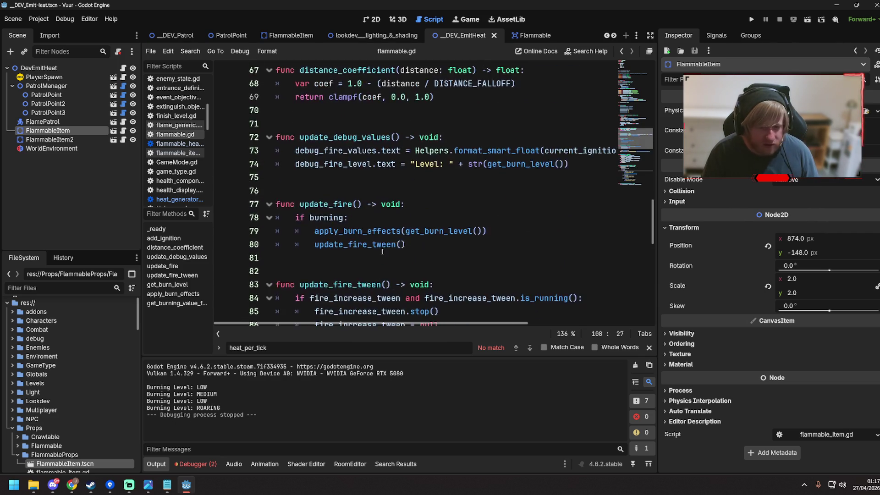
scroll(384, 247, up, 12)
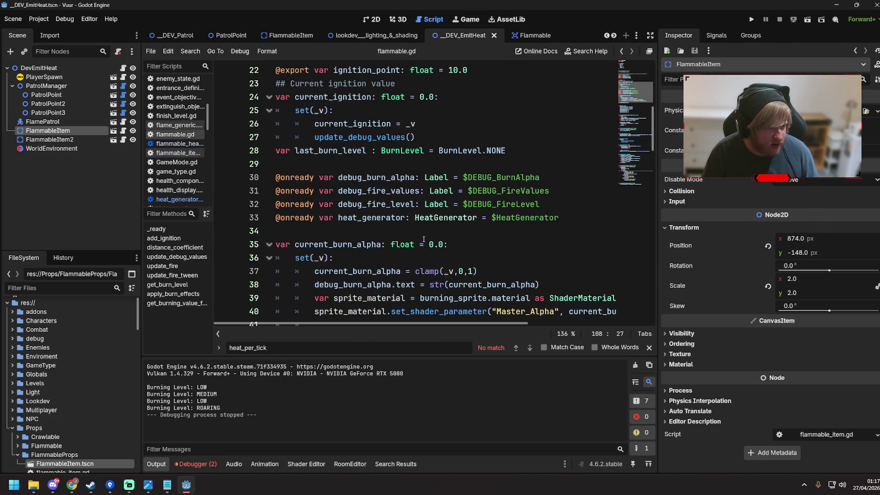
scroll(440, 251, down, 16)
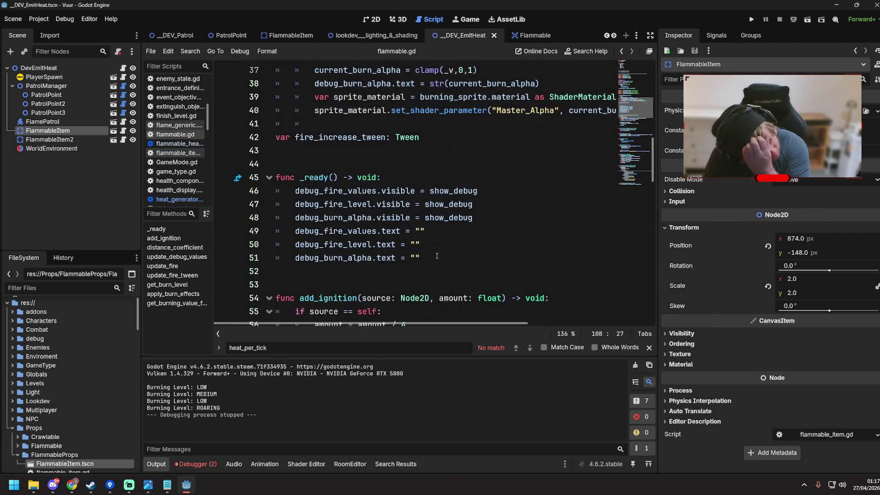
scroll(412, 257, down, 15)
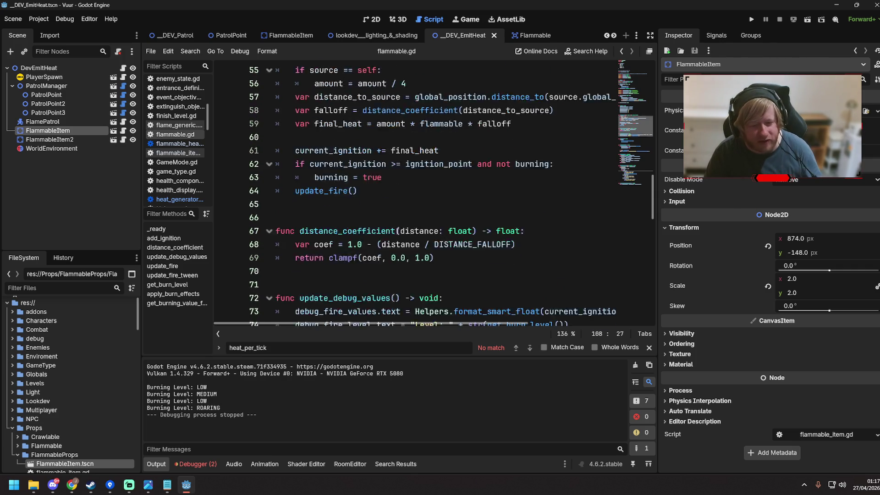
scroll(432, 222, down, 4)
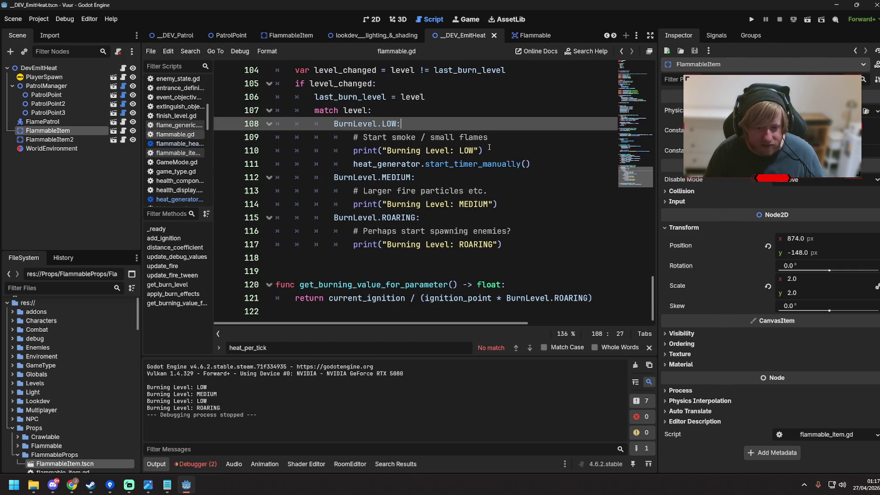
click(489, 147)
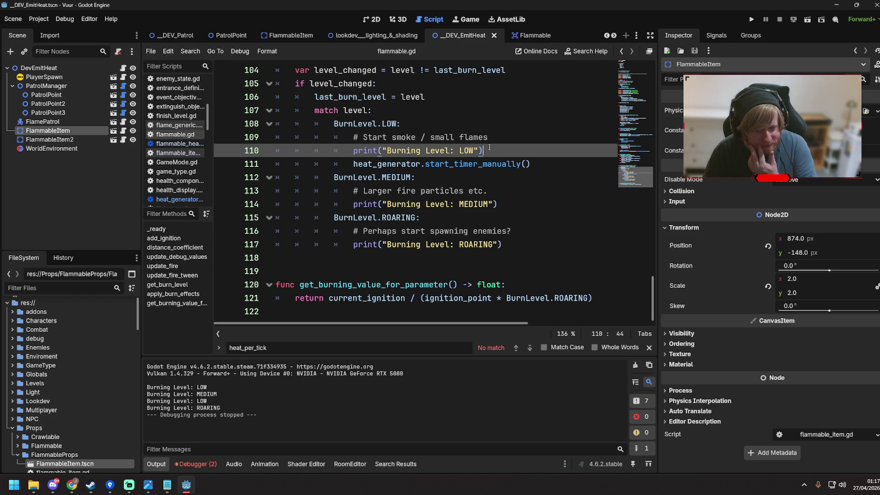
Step: Show the EmitHeat scene in the 2D view with nothing selected, and bring up Sourcetree
click(375, 20)
click(519, 321)
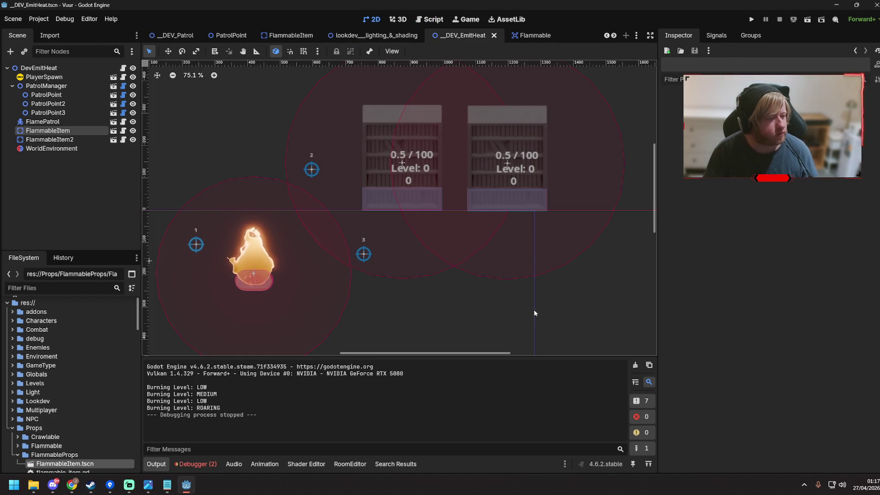
click(110, 485)
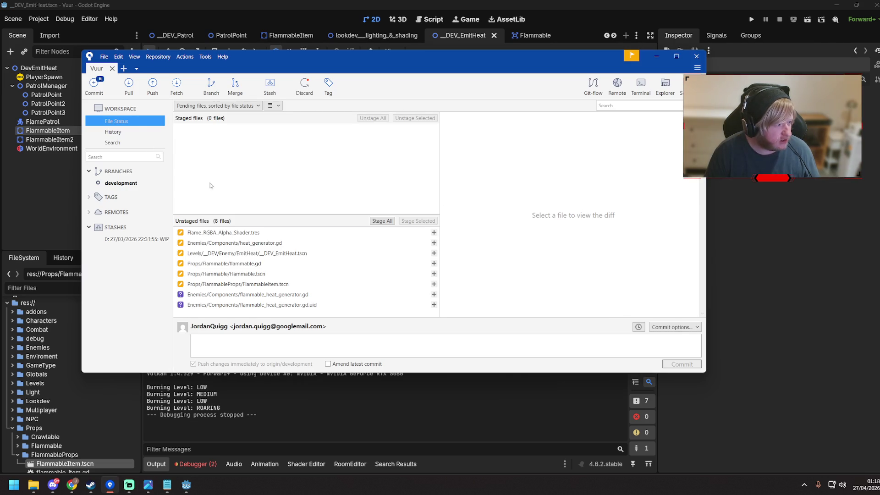
Step: Review the diffs of all eight changed files in the Vuur repository, then stage them all
click(269, 233)
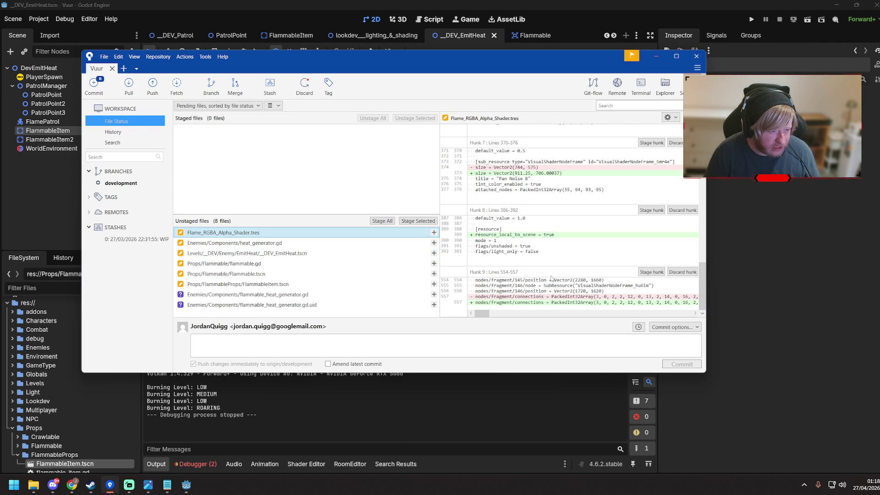
scroll(551, 278, up, 10)
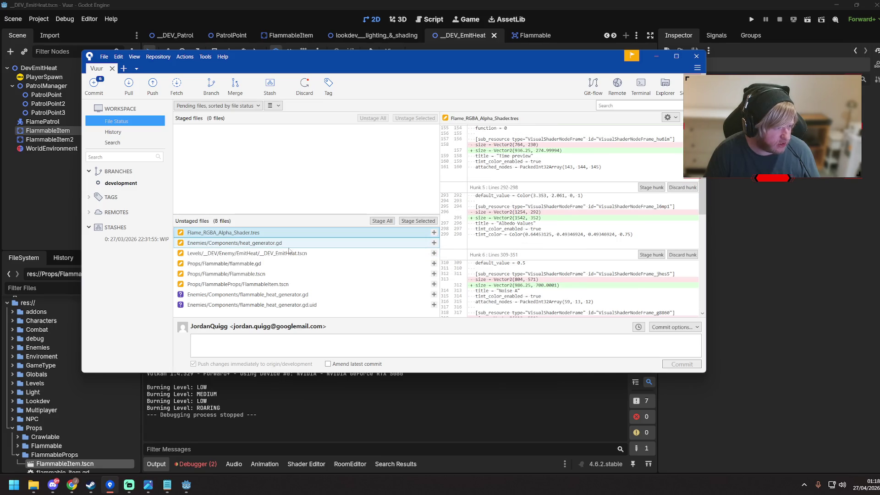
click(268, 263)
click(284, 253)
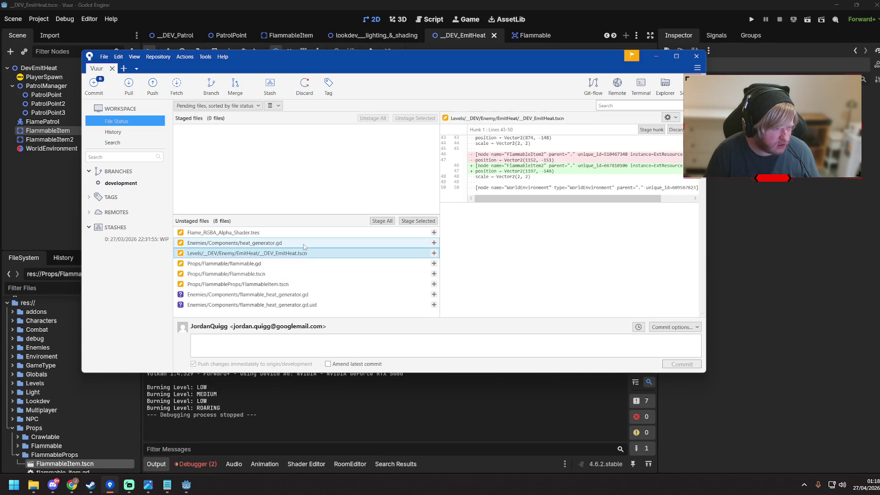
click(305, 244)
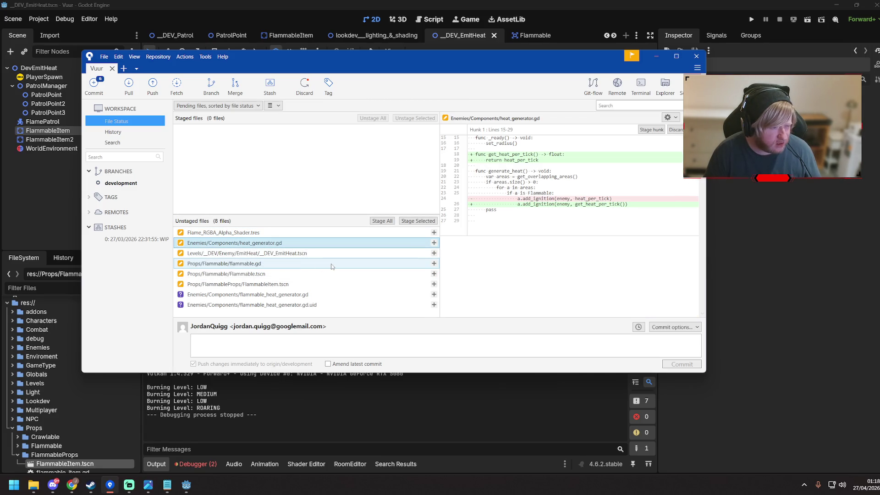
click(315, 264)
click(321, 273)
click(328, 284)
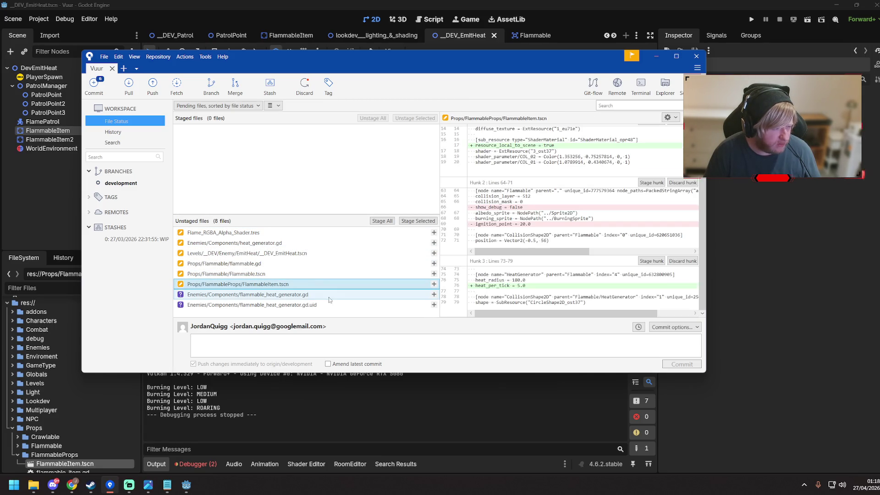
click(332, 294)
key(Up)
key(Up)
key(Up)
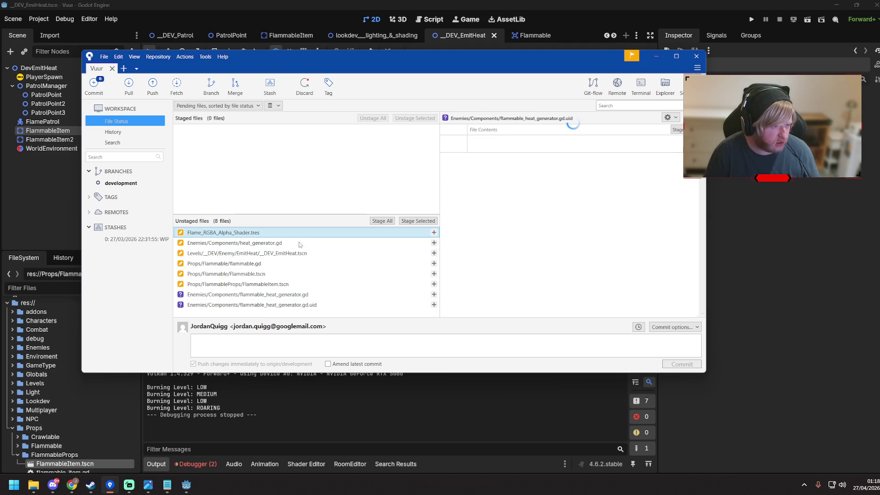
click(301, 340)
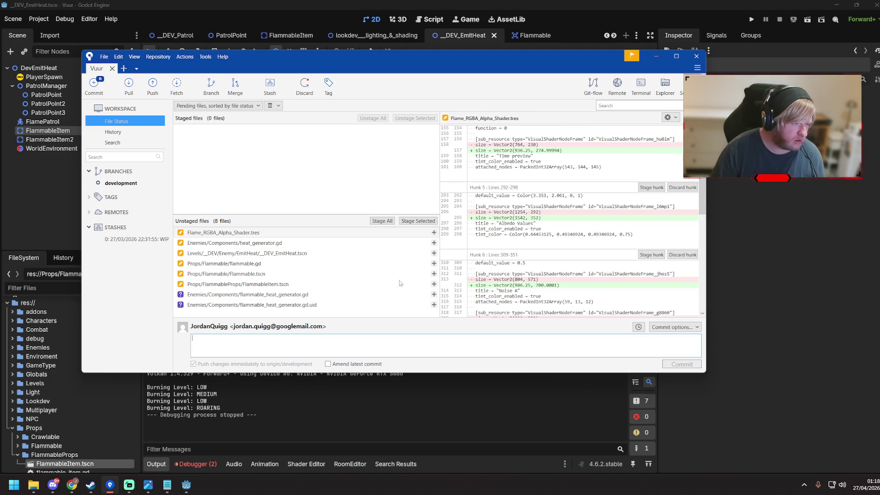
click(382, 221)
Step: Commit and push the changes as 'Flammable component work - HeatGenerator changes', then return to Godot
click(348, 344)
text(Flammable component work - HeatGenerator changes)
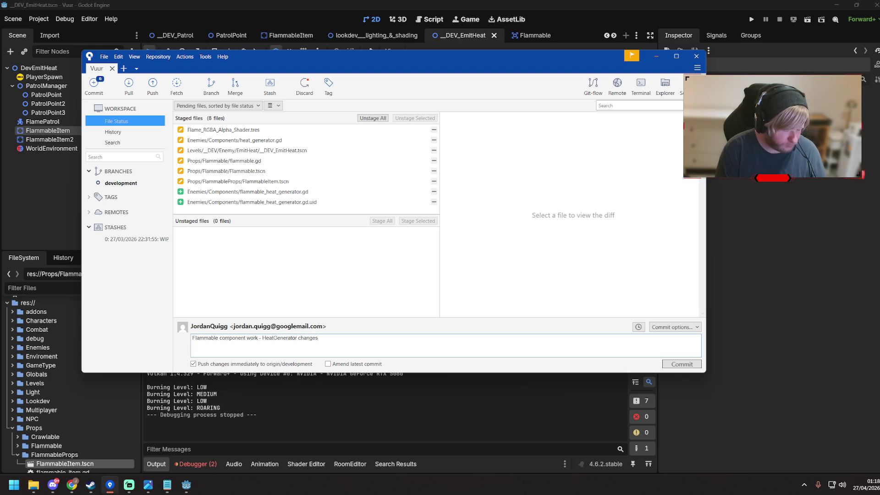
click(673, 367)
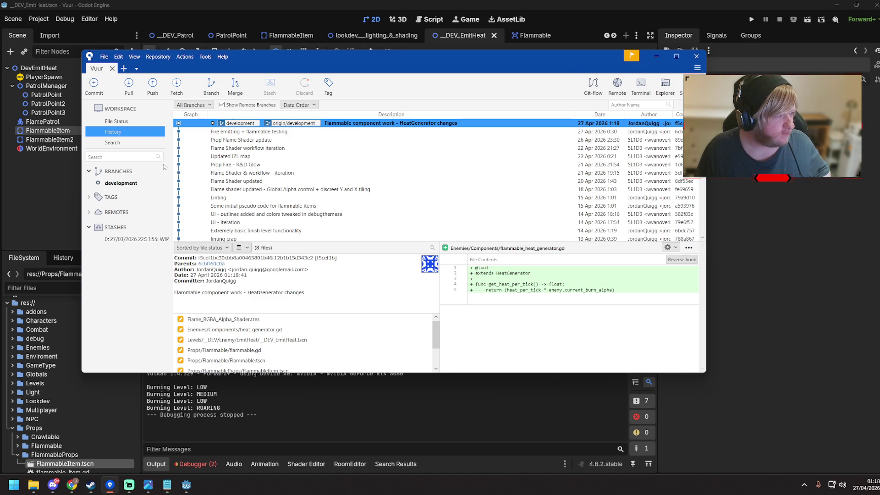
click(139, 121)
click(467, 3)
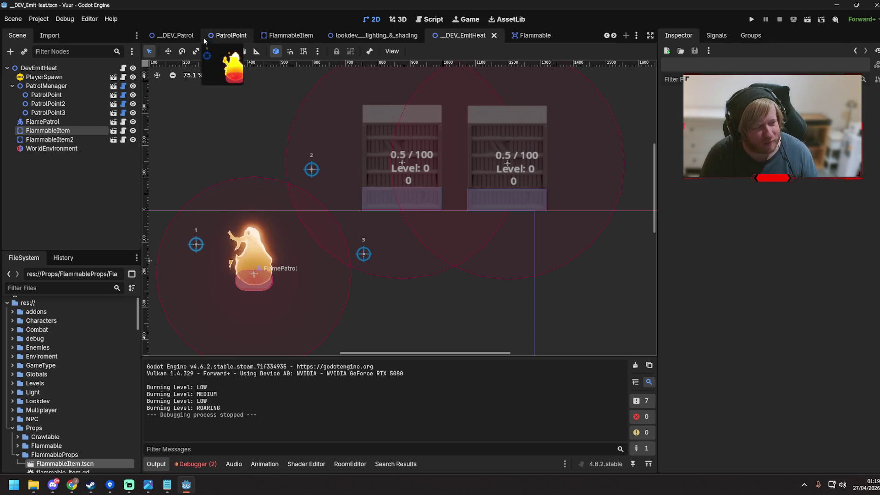
Step: Close the FlammableItem, lookdev, Flammable, HeatGenerator and other extra scene tabs, then view Enviroment
scroll(295, 37, up, 2)
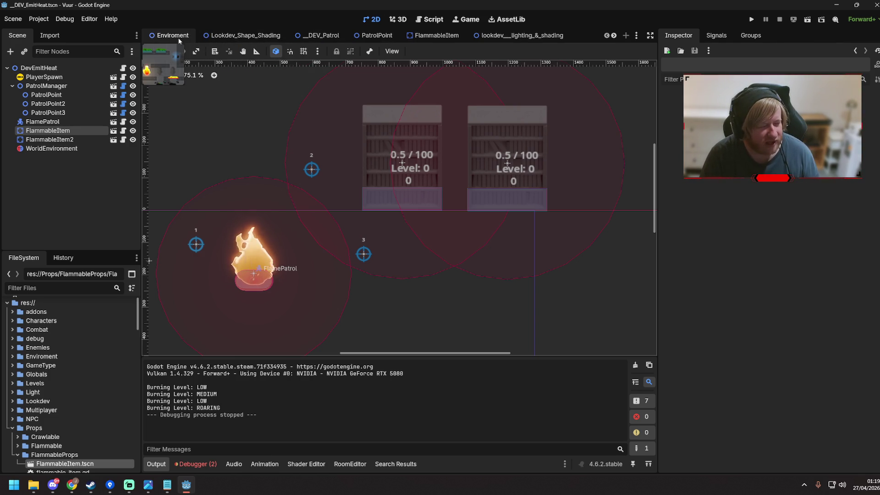
scroll(179, 40, down, 3)
middle_click(240, 38)
middle_click(284, 37)
middle_click(420, 36)
middle_click(479, 37)
middle_click(479, 36)
middle_click(420, 37)
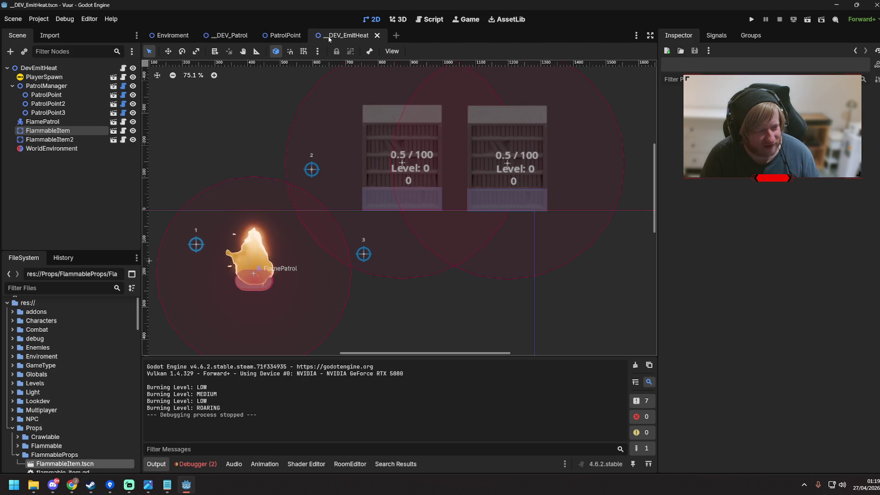
click(173, 36)
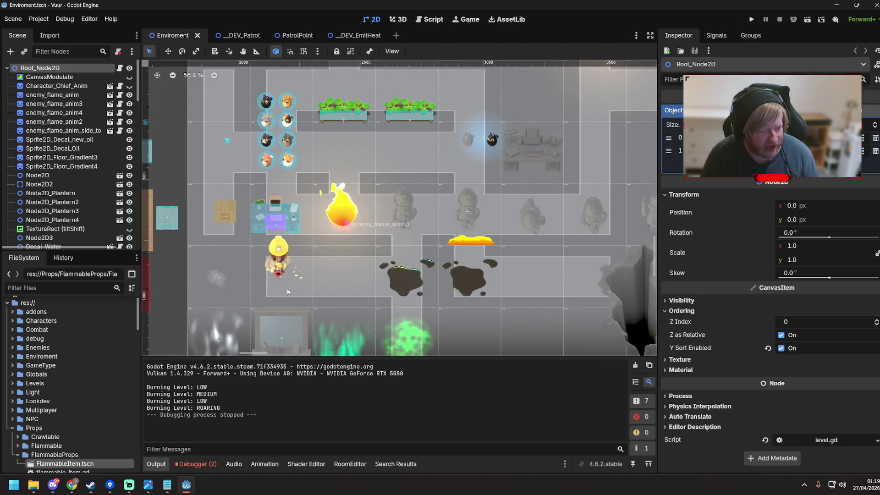
Step: Save the Enviroment scene, look around the level and select the Node2D object
scroll(341, 282, down, 5)
key(ctrl+s)
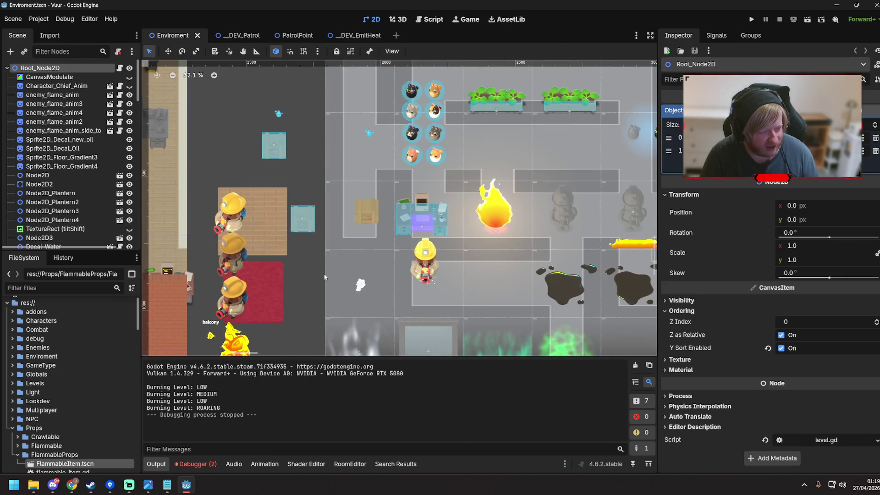
scroll(317, 283, down, 6)
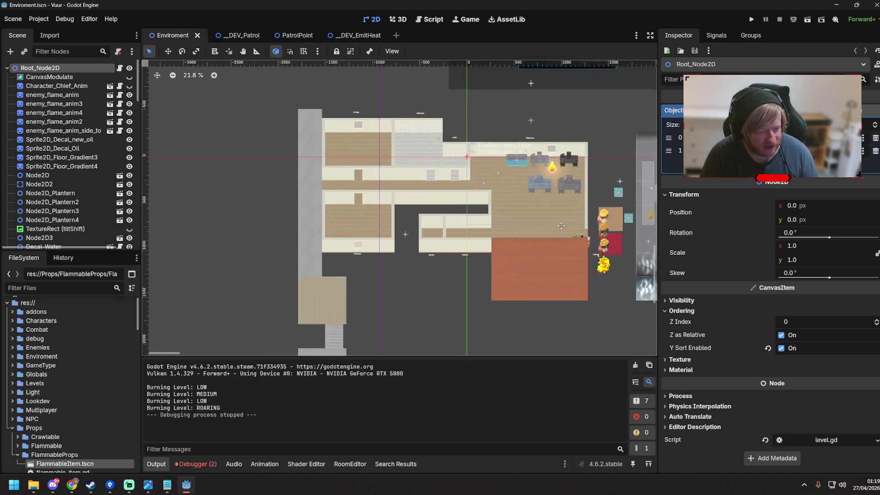
scroll(469, 184, up, 5)
scroll(504, 237, up, 3)
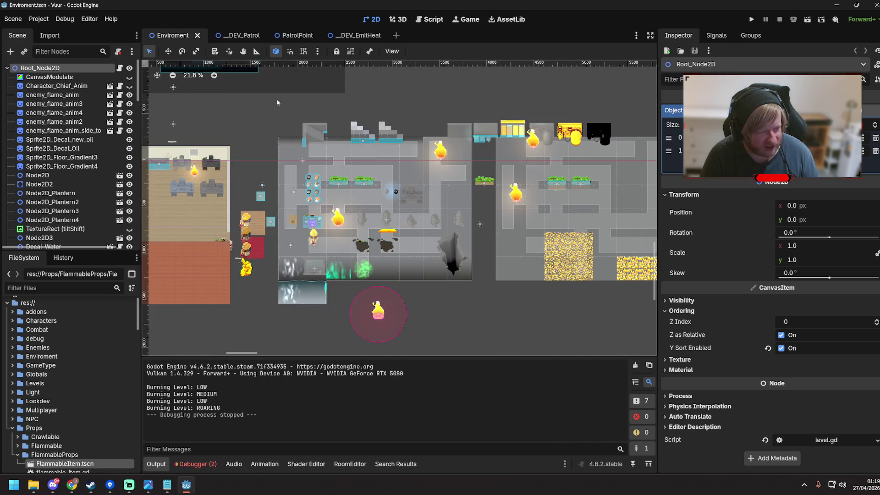
scroll(505, 237, up, 2)
scroll(412, 230, right, 5)
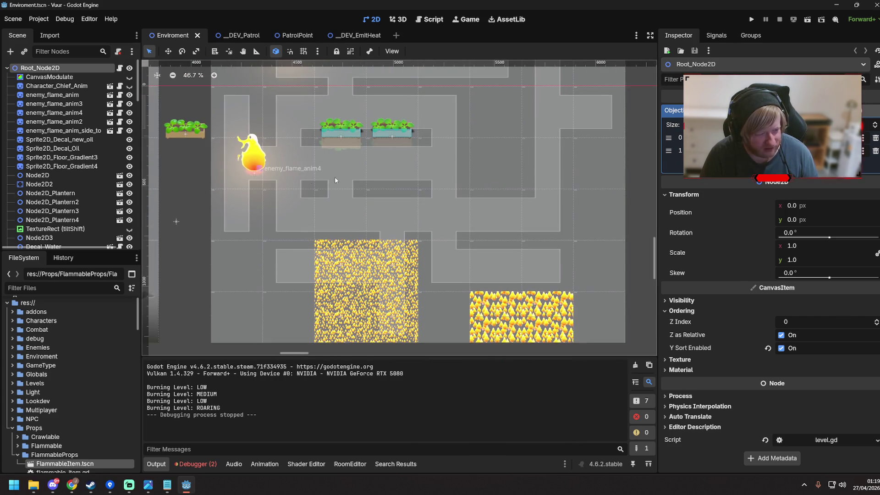
scroll(374, 257, left, 10)
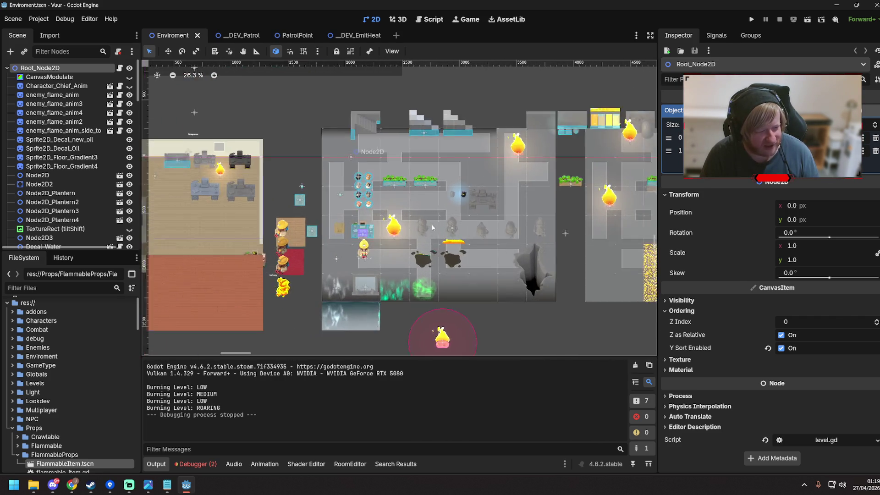
scroll(418, 231, up, 2)
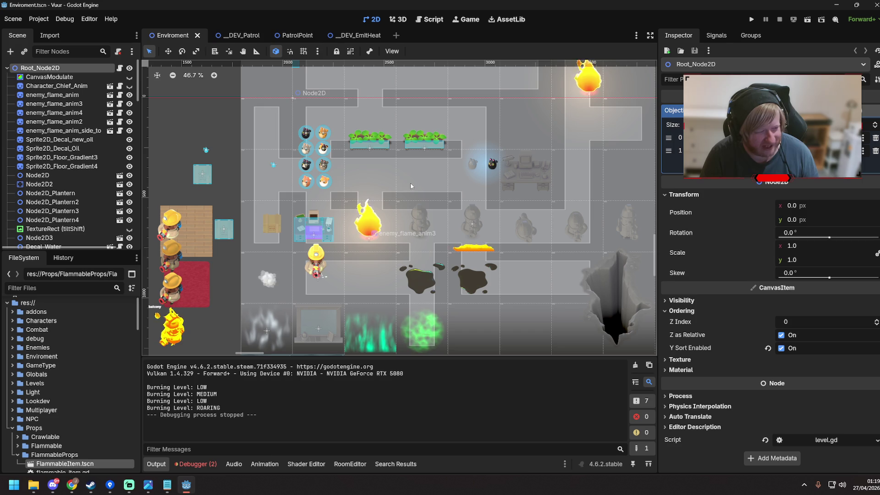
click(413, 186)
mouse_move(410, 183)
mouse_down()
mouse_move(484, 201)
mouse_move(495, 162)
mouse_move(507, 158)
mouse_up()
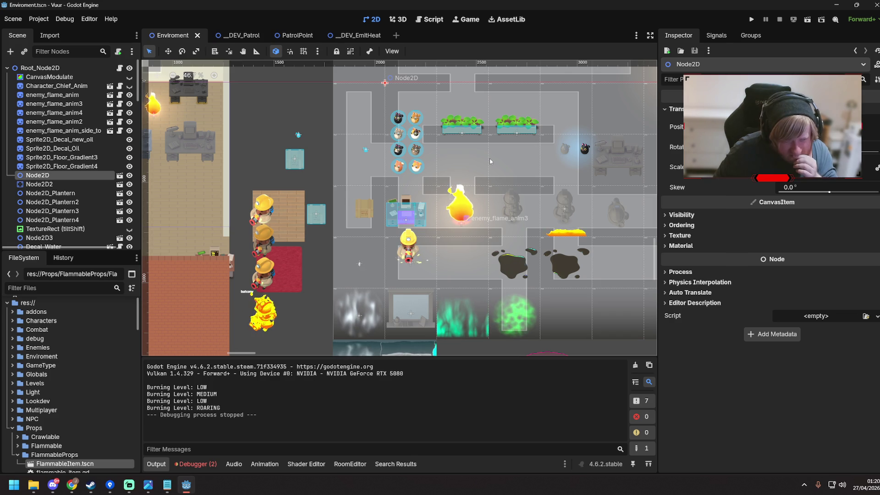
Step: Pan the level view, then bring up the __DEV_EmitHeat test scene
scroll(344, 189, down, 2)
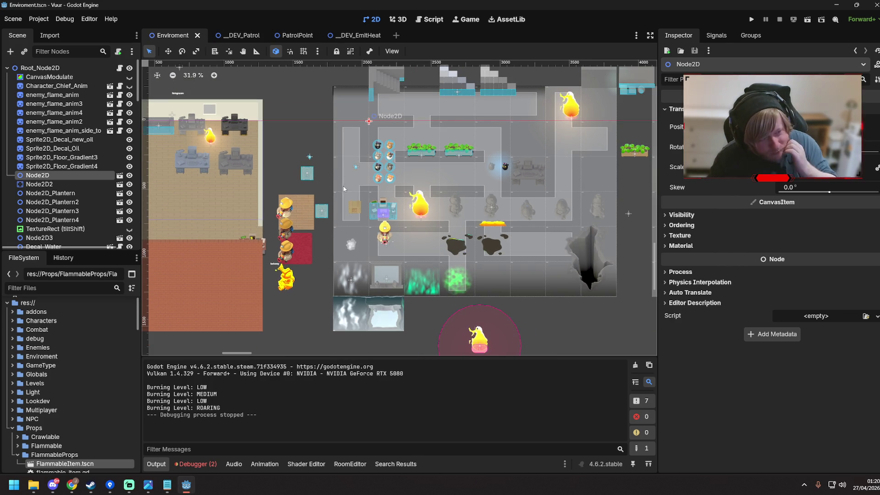
drag(344, 189, 394, 202)
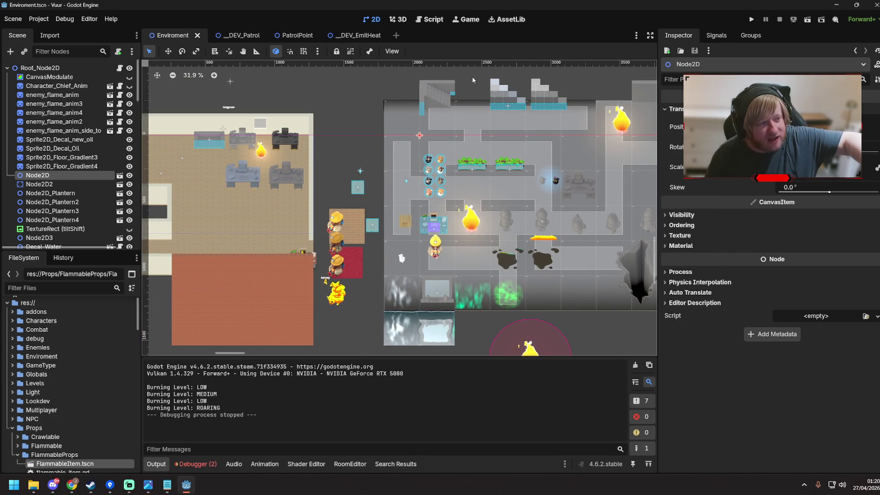
click(356, 35)
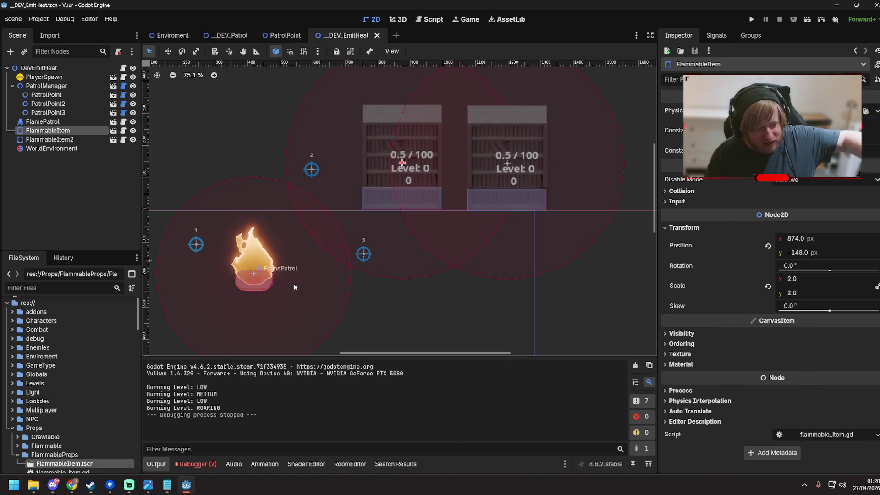
drag(448, 307, 464, 261)
click(273, 225)
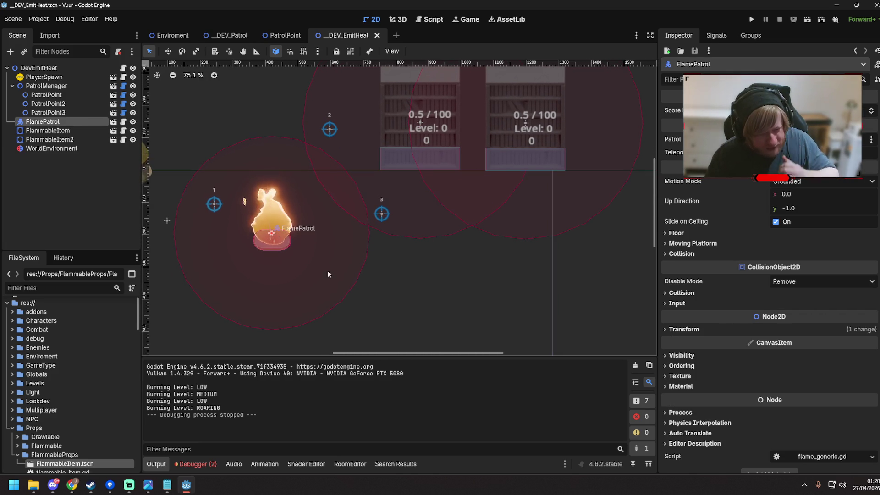
click(277, 235)
key(w)
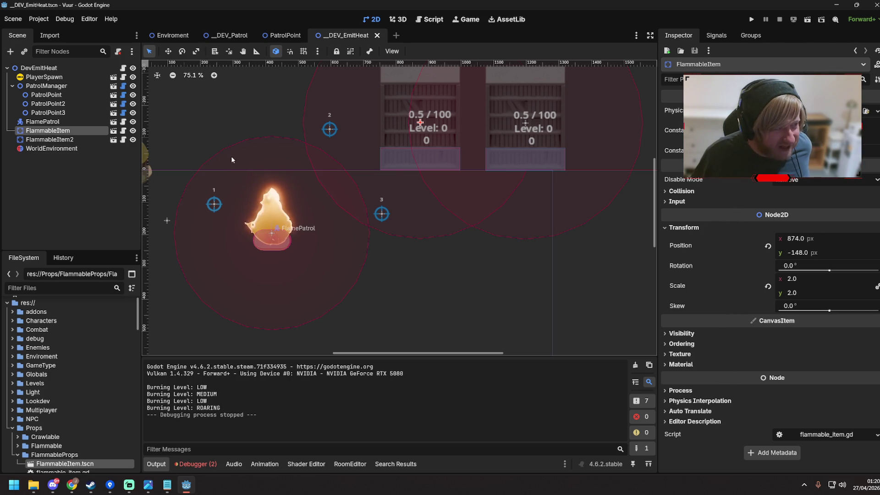
click(173, 37)
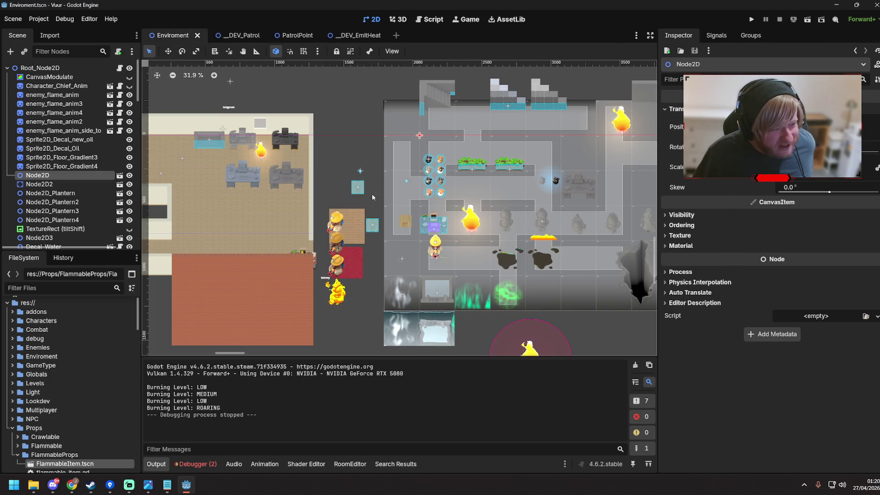
scroll(375, 296, up, 6)
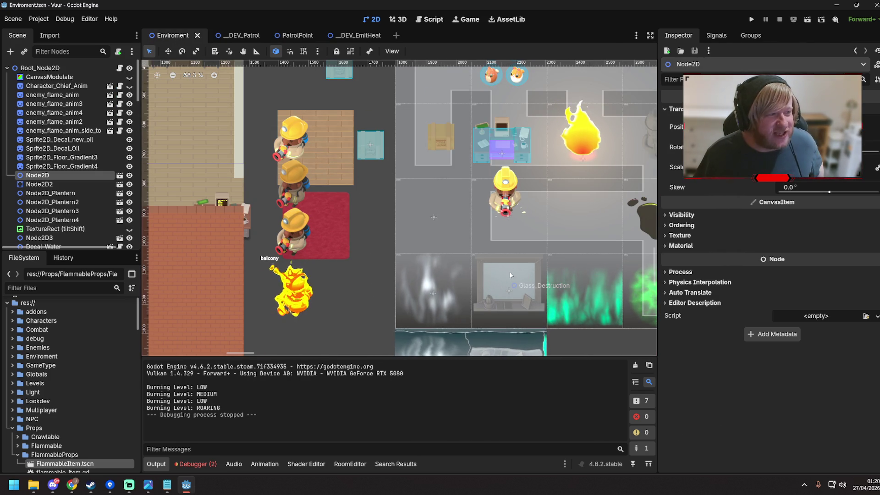
click(356, 35)
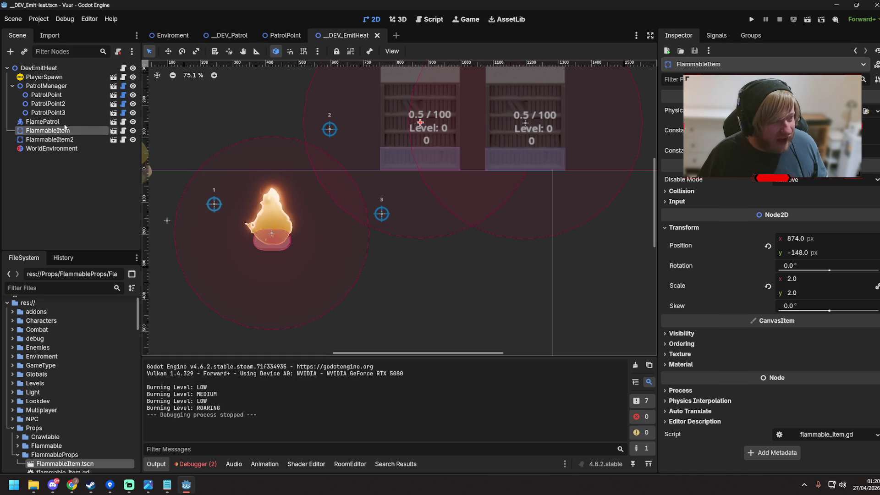
click(114, 131)
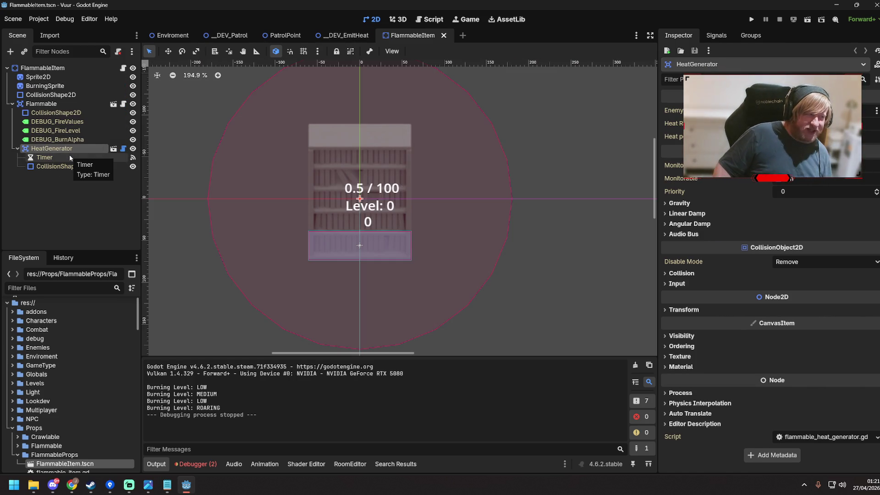
Step: Select the Flammable node and look through its flammable.gd script
click(64, 104)
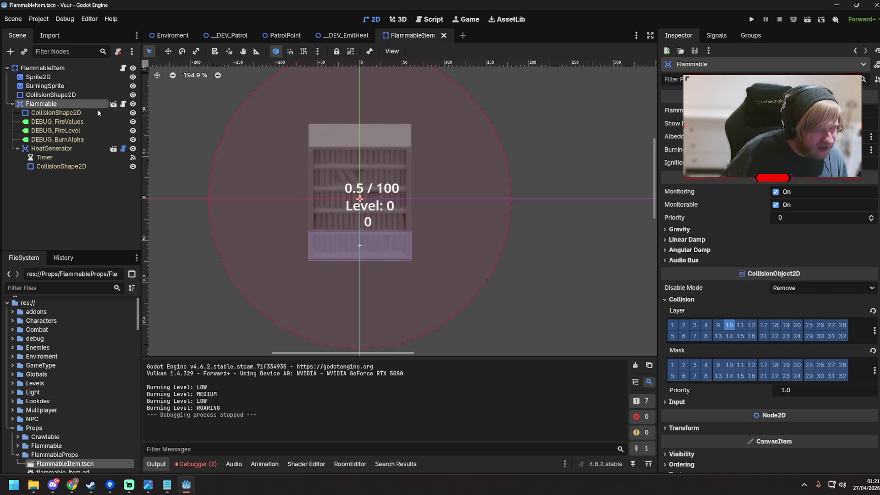
click(123, 105)
scroll(465, 227, up, 10)
scroll(465, 227, down, 5)
scroll(465, 227, down, 8)
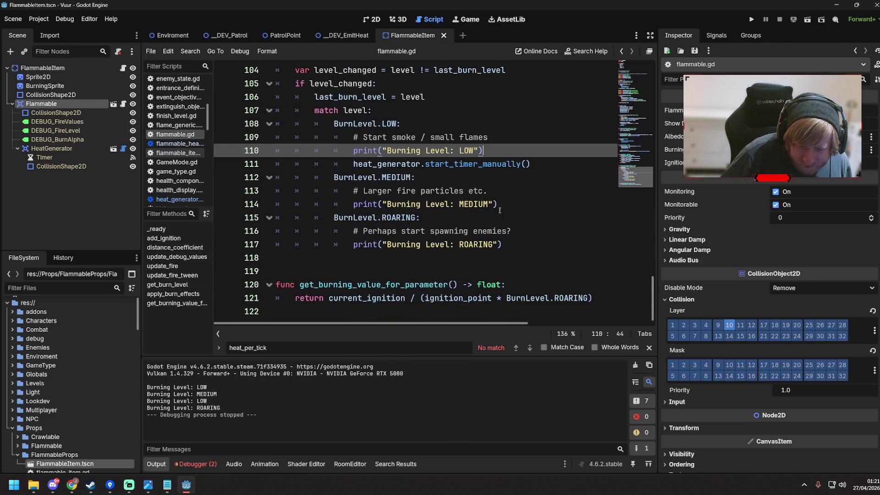
scroll(500, 210, up, 13)
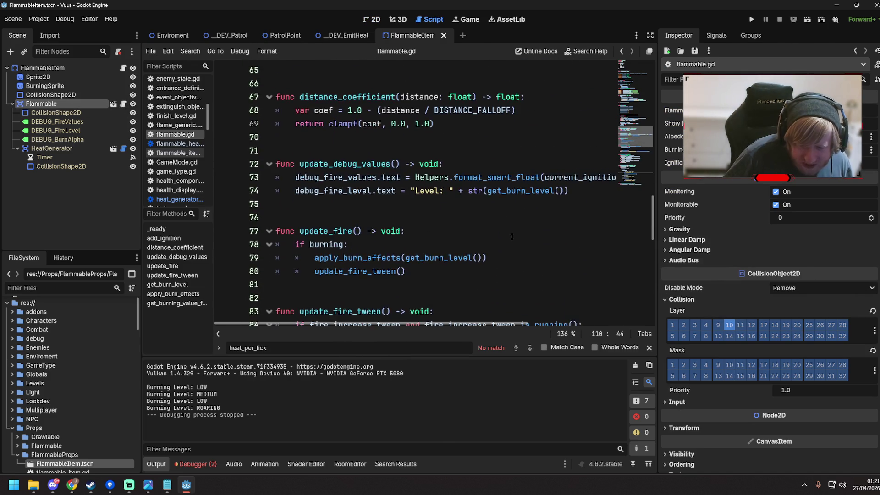
scroll(512, 236, up, 11)
click(467, 224)
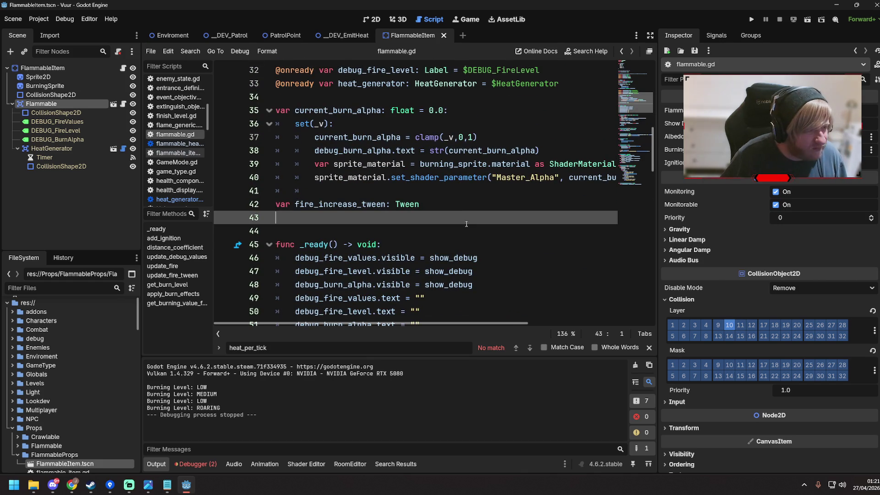
Step: Open flammable_item.gd from the FlammableItem scene, then return to DEV_EmitHeat's 2D view
click(355, 34)
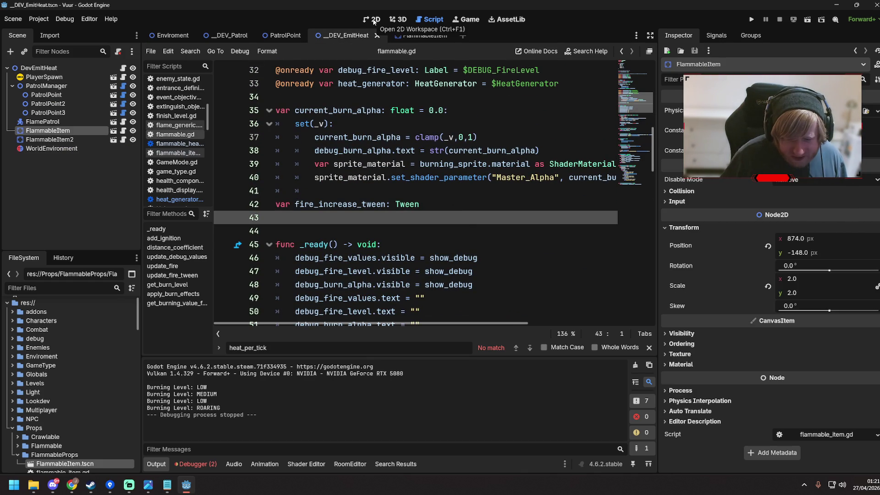
click(410, 36)
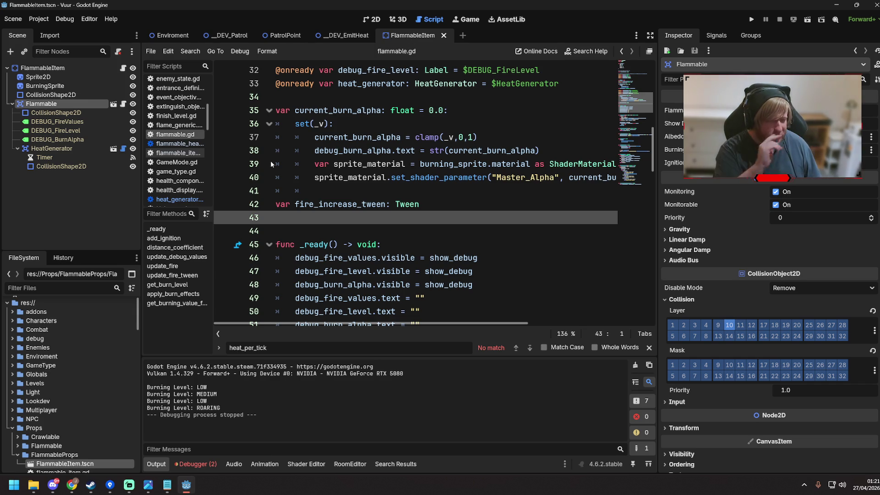
click(123, 68)
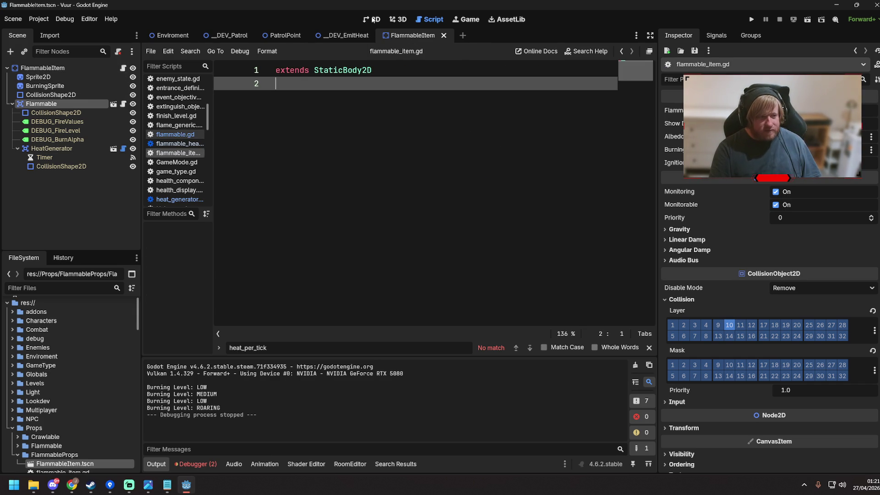
click(333, 37)
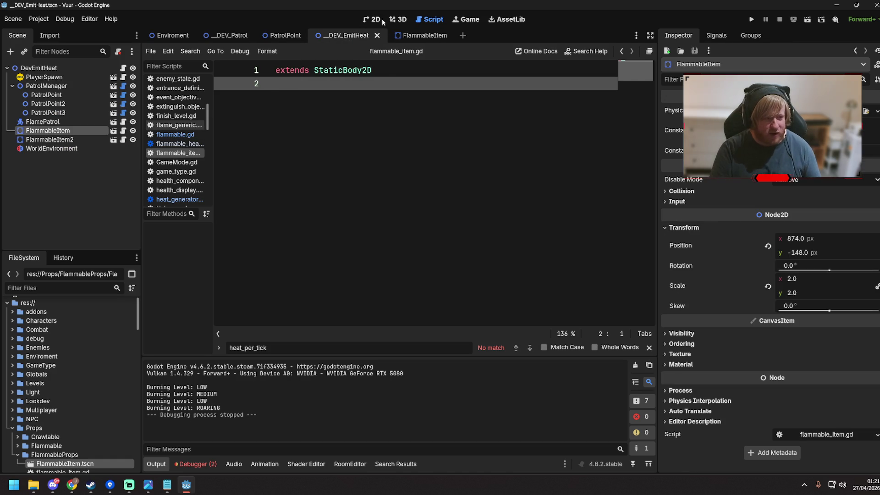
scroll(457, 167, down, 3)
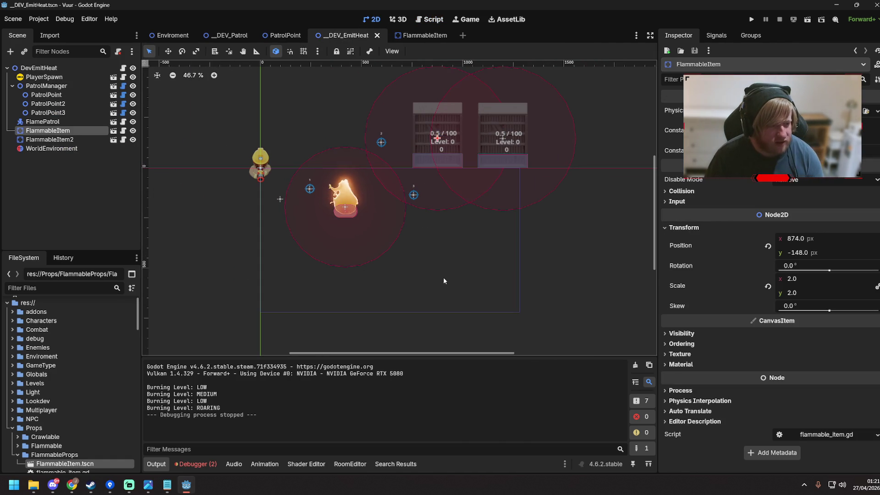
Step: Switch to the Enviroment level, pan around it, and start the main-level playtest with F5
click(172, 35)
scroll(362, 253, down, 4)
scroll(363, 254, down, 1)
mouse_move(363, 255)
mouse_down()
mouse_move(445, 215)
mouse_move(303, 218)
mouse_up()
mouse_move(454, 218)
mouse_down()
mouse_move(298, 218)
mouse_move(439, 165)
mouse_up()
scroll(272, 220, up, 4)
key(F5)
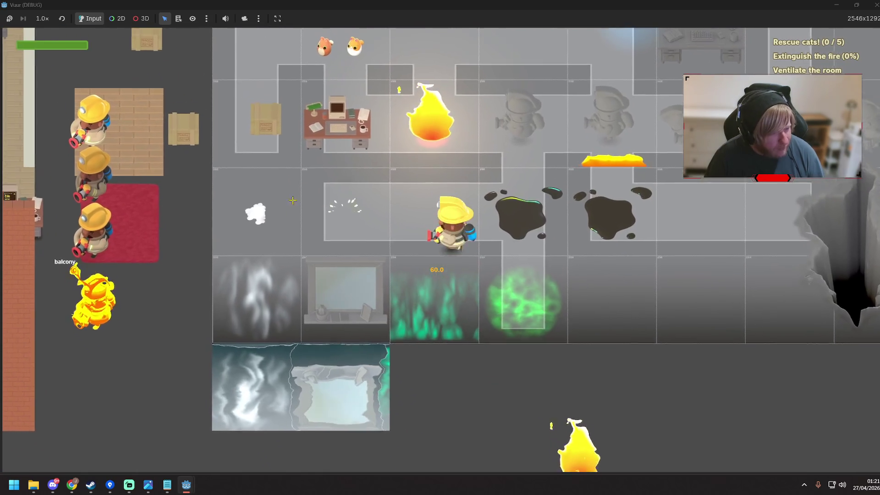
Step: Walk the firefighter past the desk toward the stairs and spray the fire with the hose
key(a)
key(w)
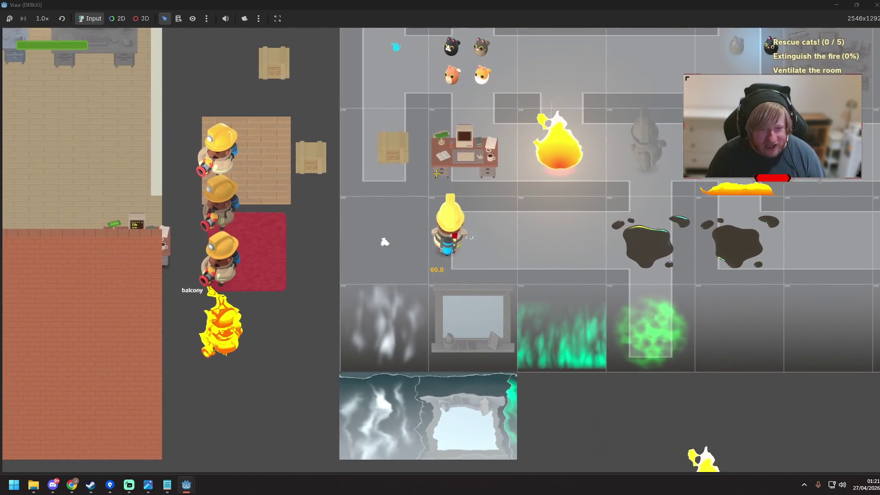
key(d)
key(d)
key(w)
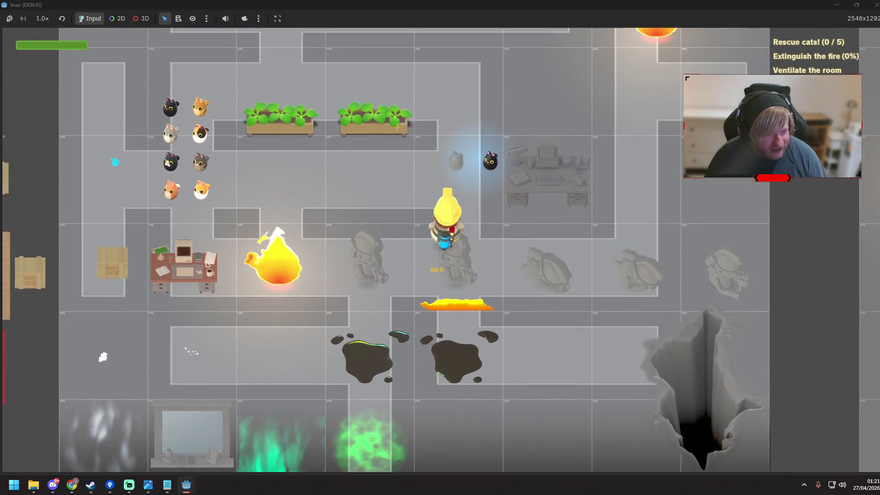
key(w)
key(d)
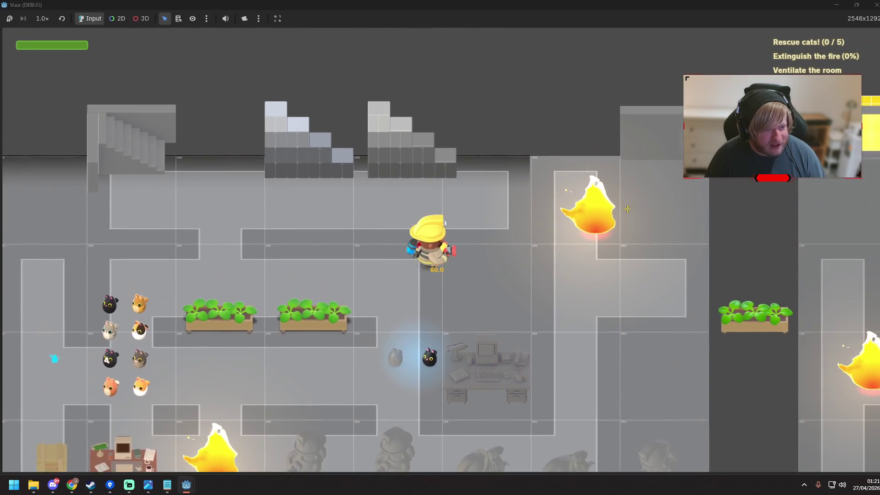
key(d)
key(s)
drag(626, 215, 621, 229)
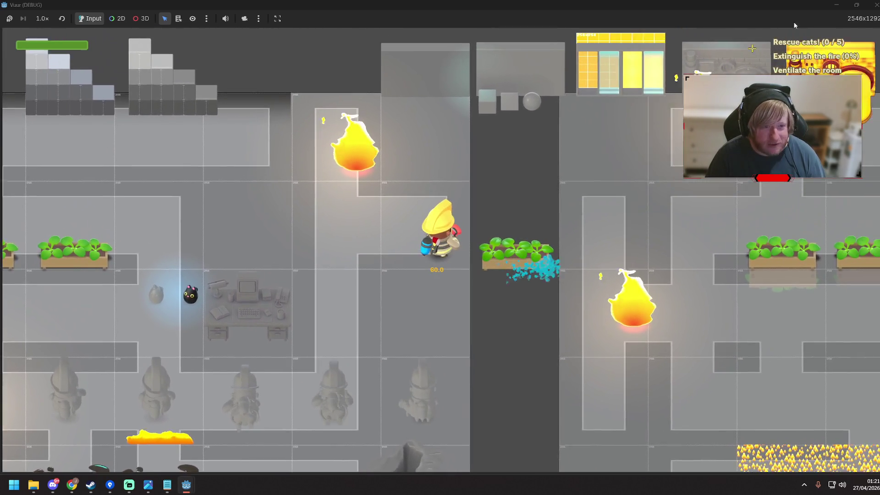
Step: Shrink the game to a smaller window, move it up-left, and walk left to pick up a cat
key(super+Down)
mouse_move(466, 91)
mouse_down()
mouse_move(324, 63)
mouse_move(413, 77)
mouse_up()
key(a)
key(s)
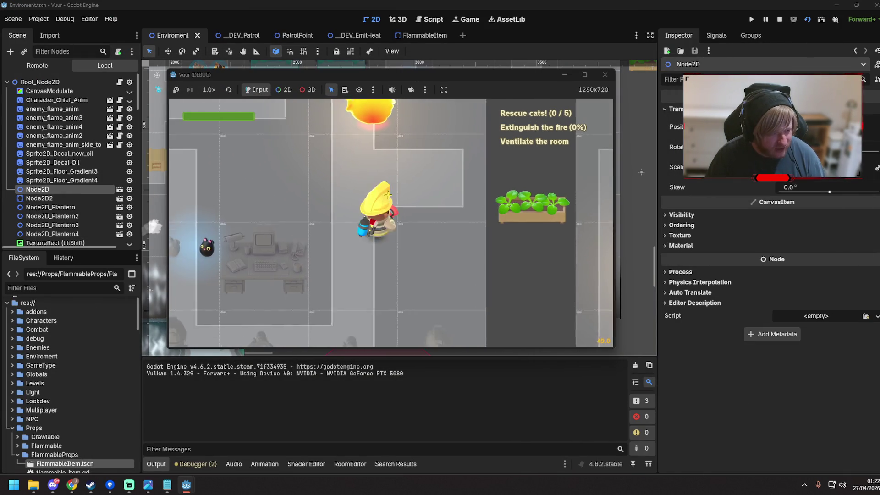
key(a)
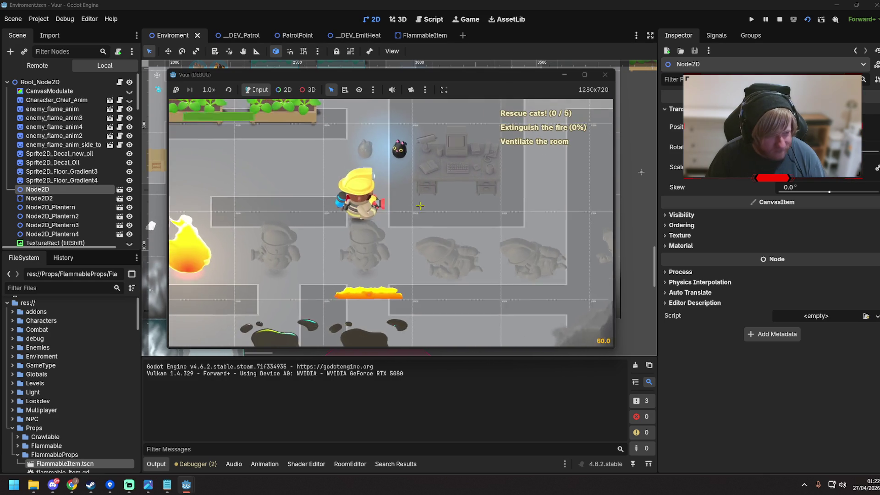
key(a)
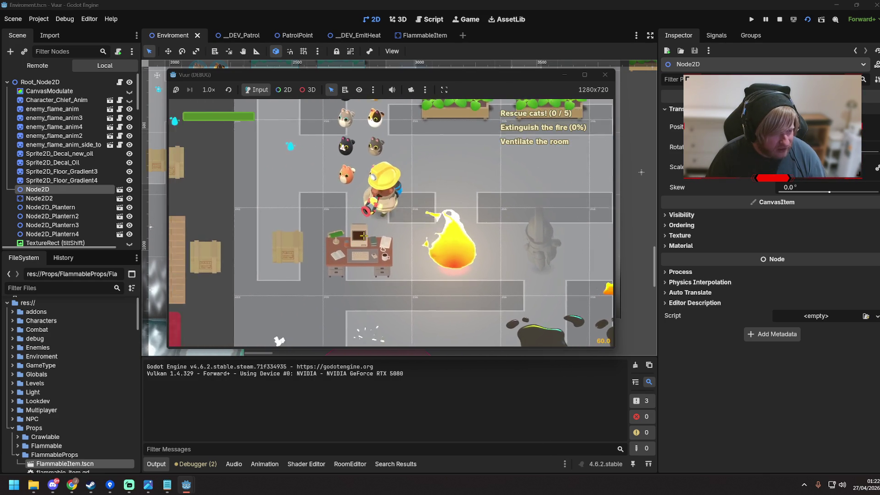
key(d)
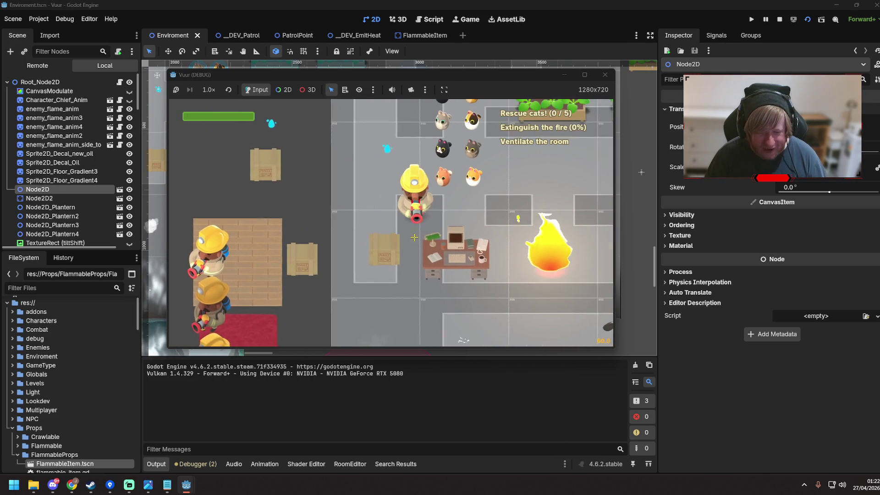
key(a)
key(s)
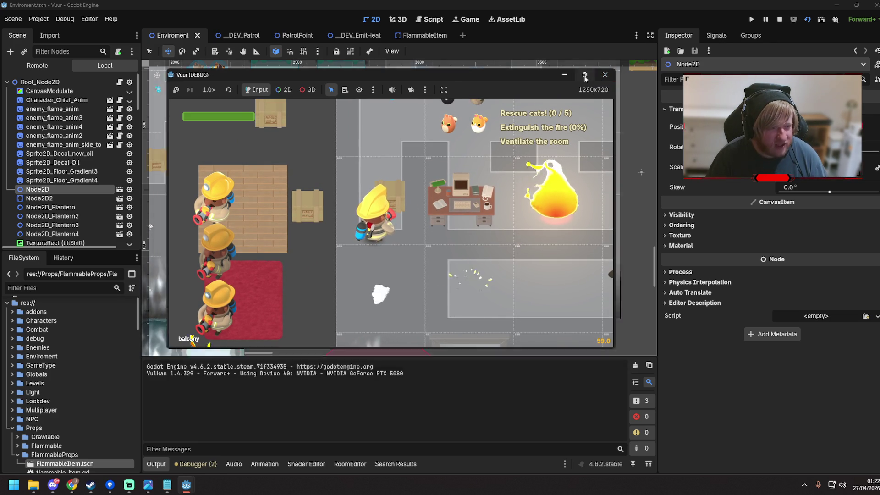
Step: Maximize the game and walk up-left and down-right, spraying fires and rescuing cats in the cat room
click(584, 75)
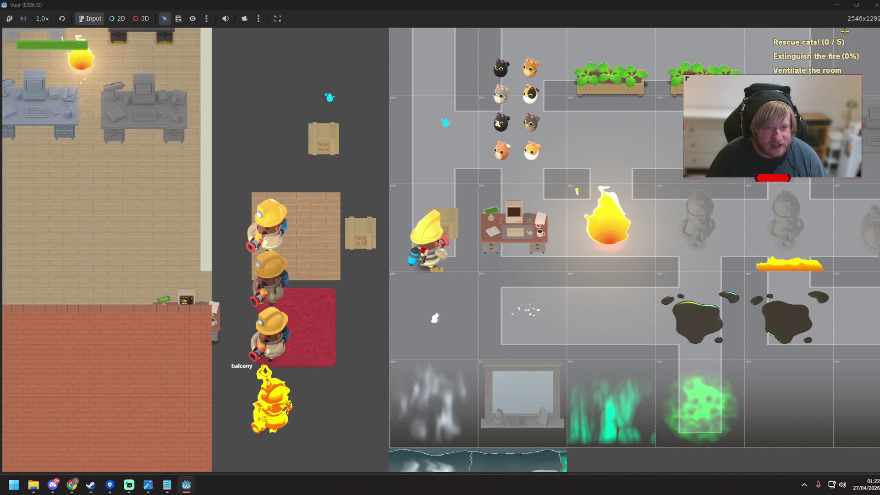
key(w)
key(a)
key(w)
key(a)
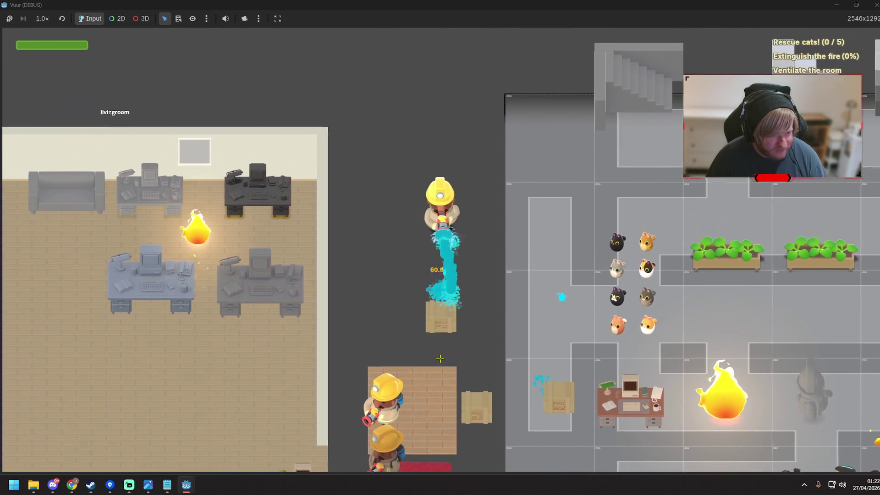
key(s)
key(d)
key(d)
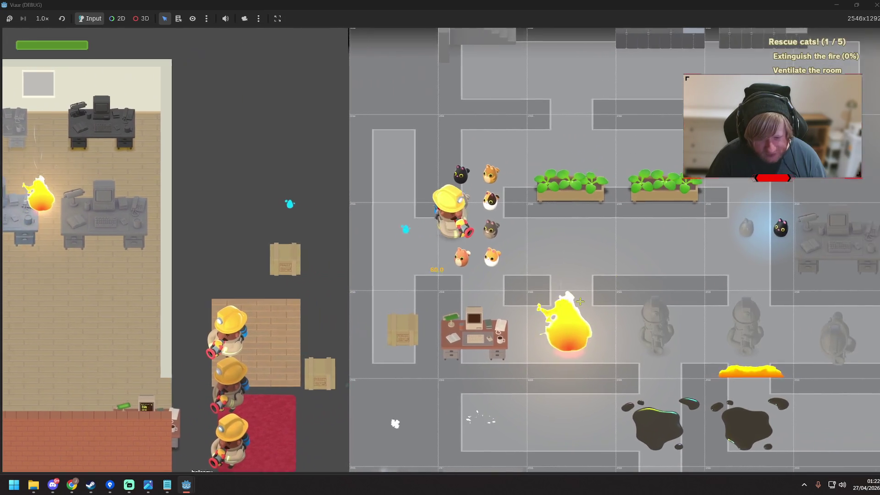
key(s)
key(d)
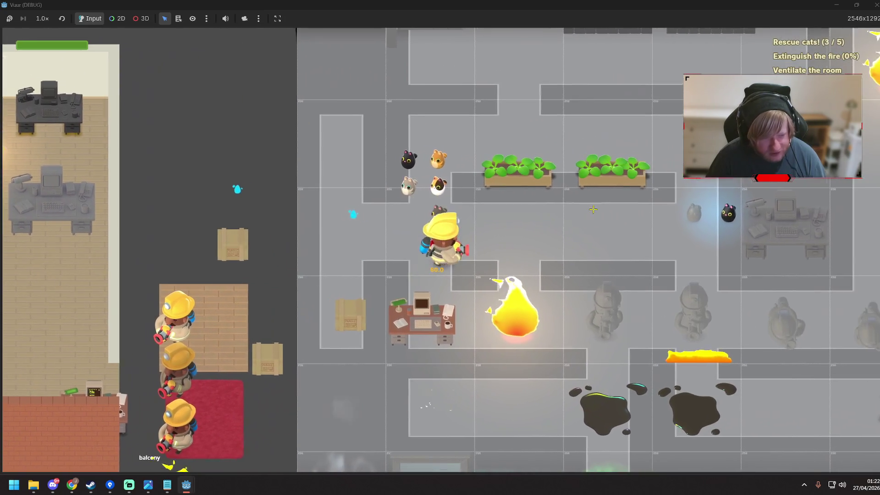
key(s)
key(a)
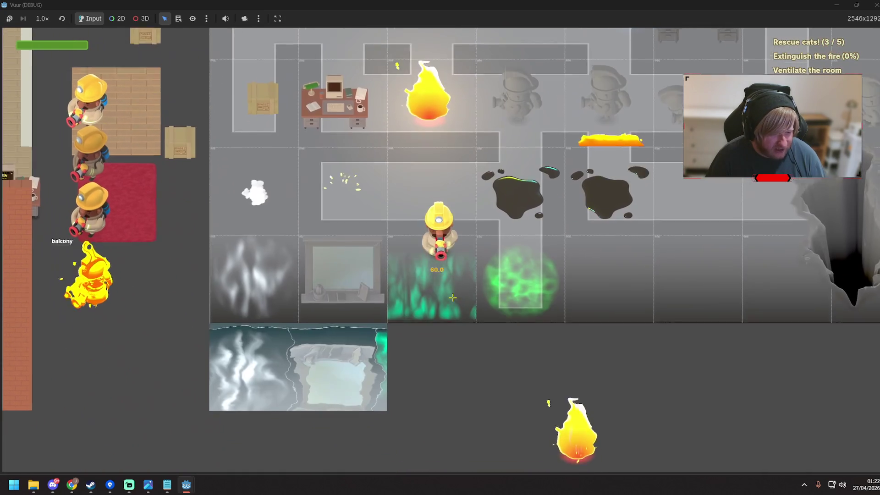
key(a)
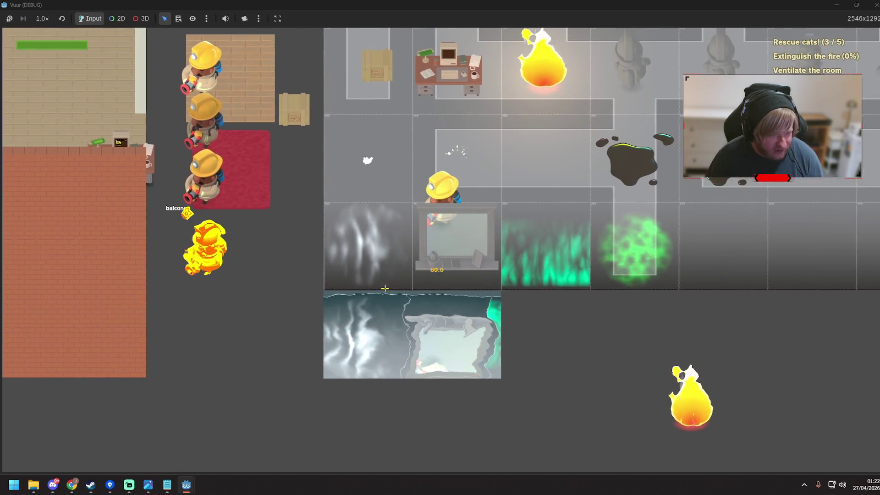
key(d)
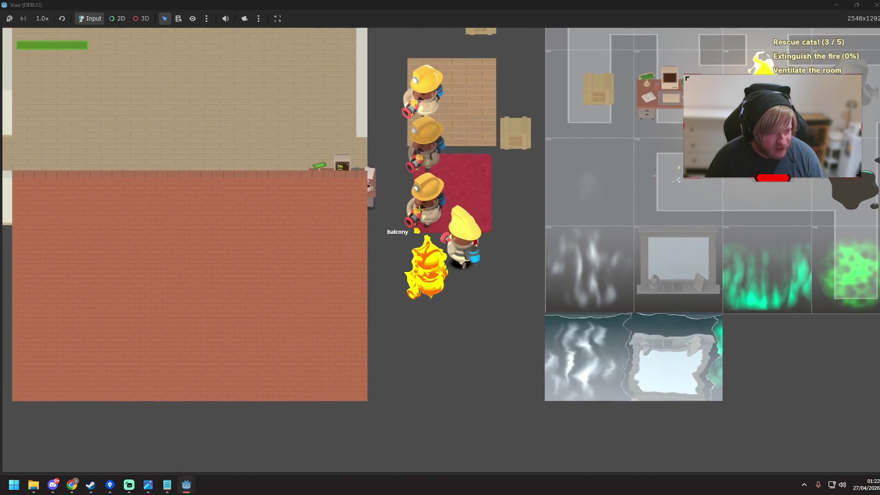
Step: Cross the fireplace and walk right to the top wall, then down-left to the lower fire
key(d)
key(s)
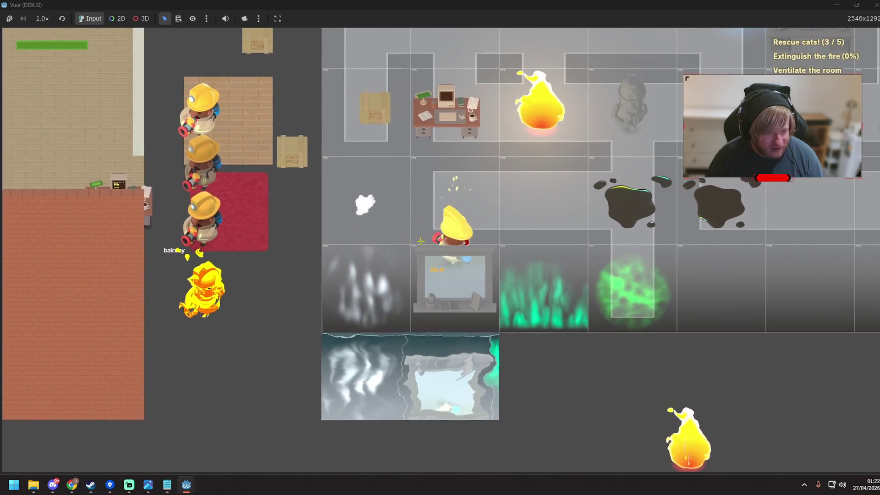
key(w)
key(d)
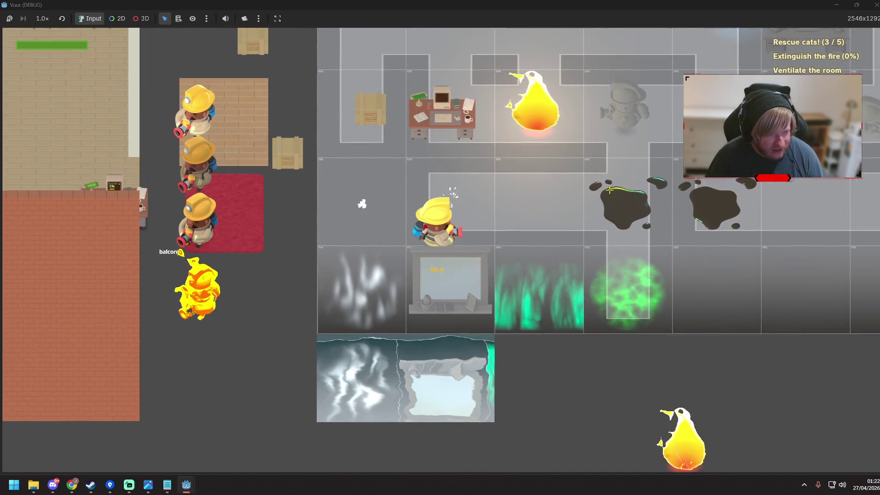
key(d)
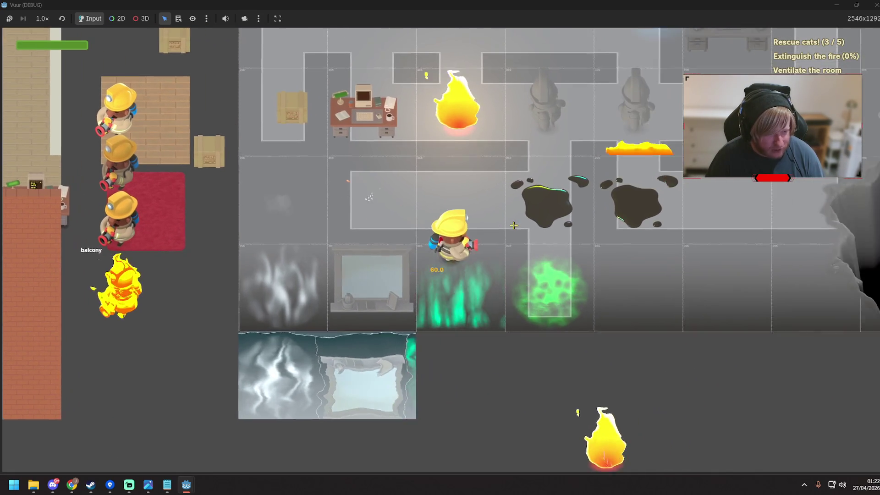
key(d)
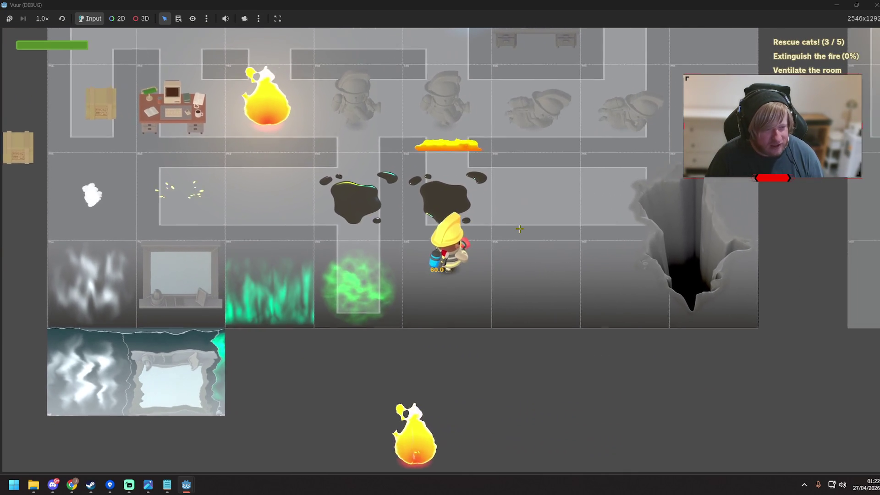
key(w)
key(w)
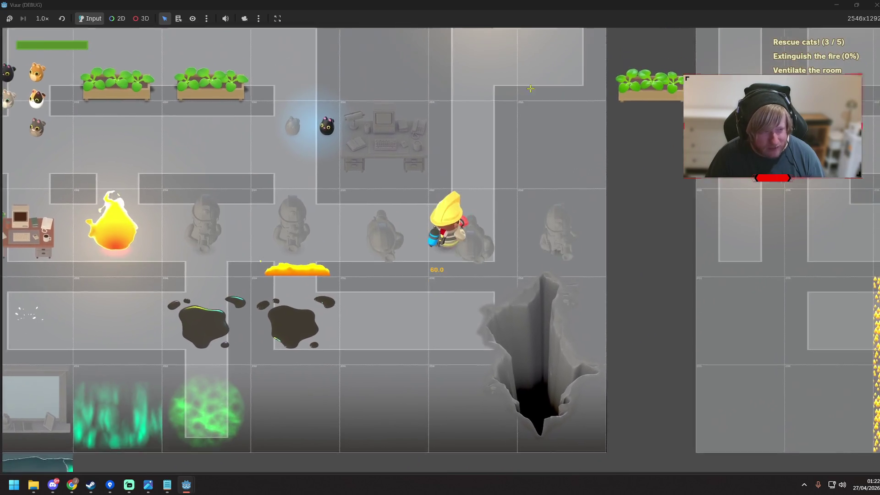
key(d)
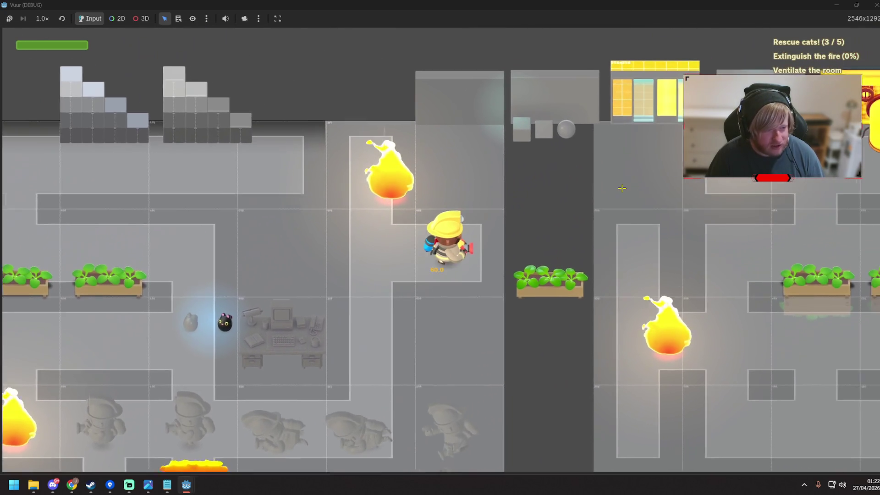
key(d)
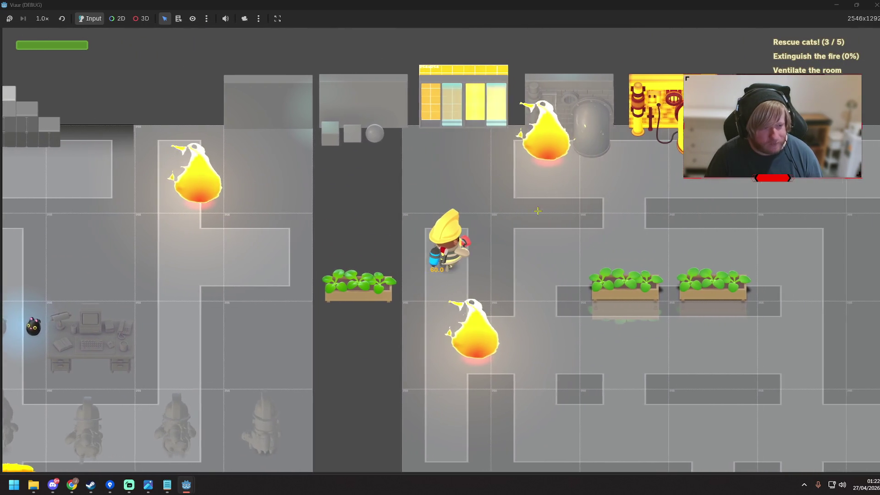
key(w)
key(s)
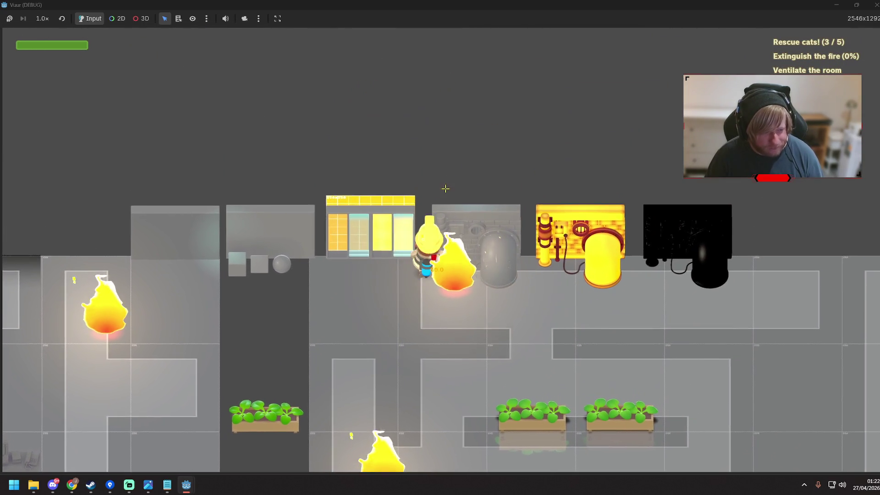
key(a)
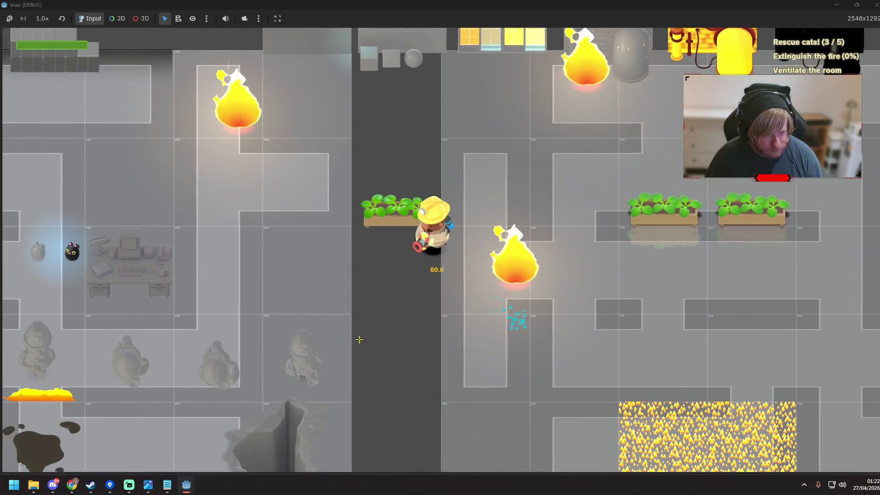
key(s)
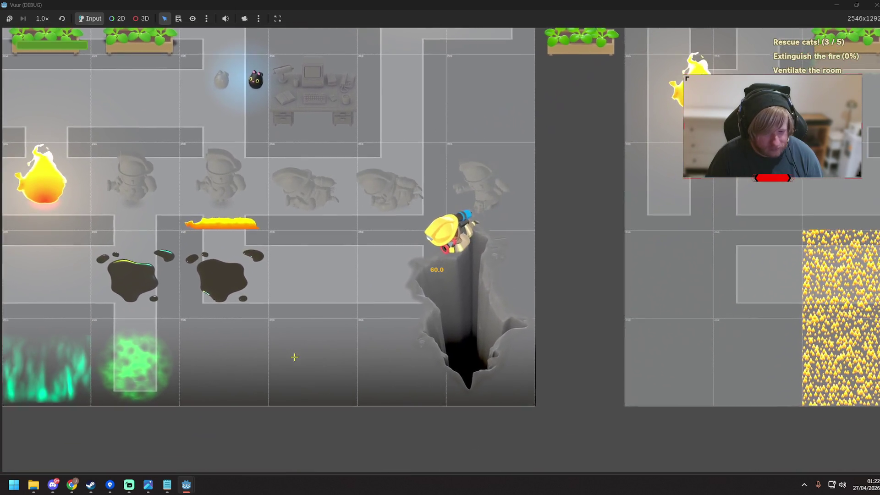
key(s)
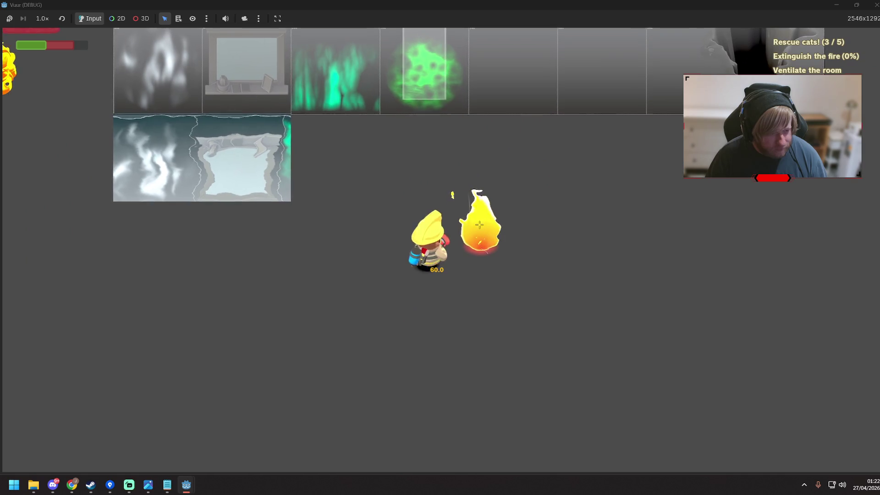
Step: Walk the firefighter into and around the fire to test its damage
key(s)
key(w)
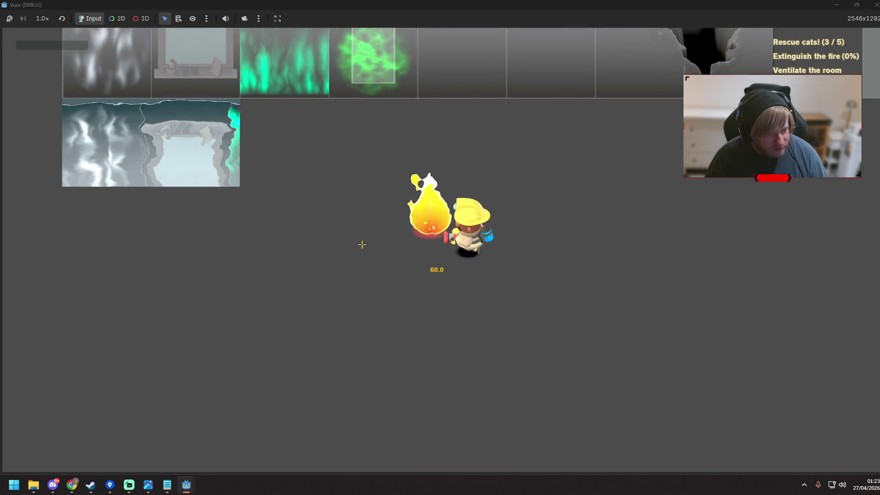
key(a)
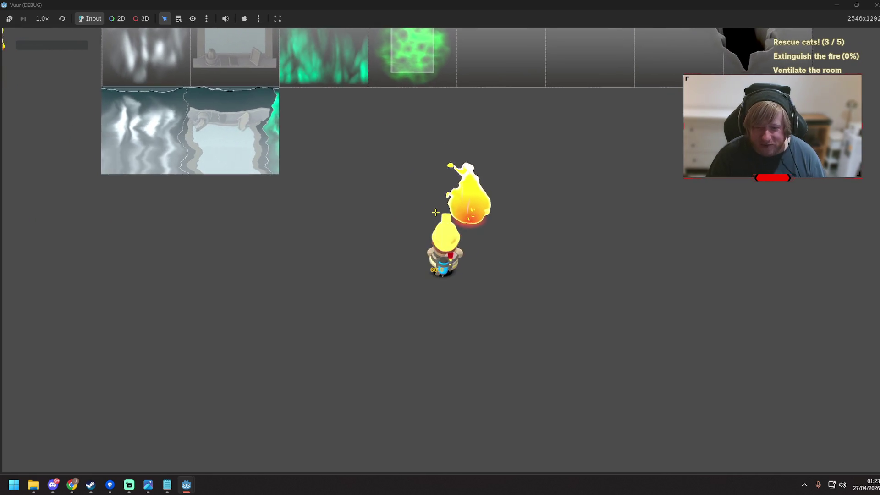
key(d)
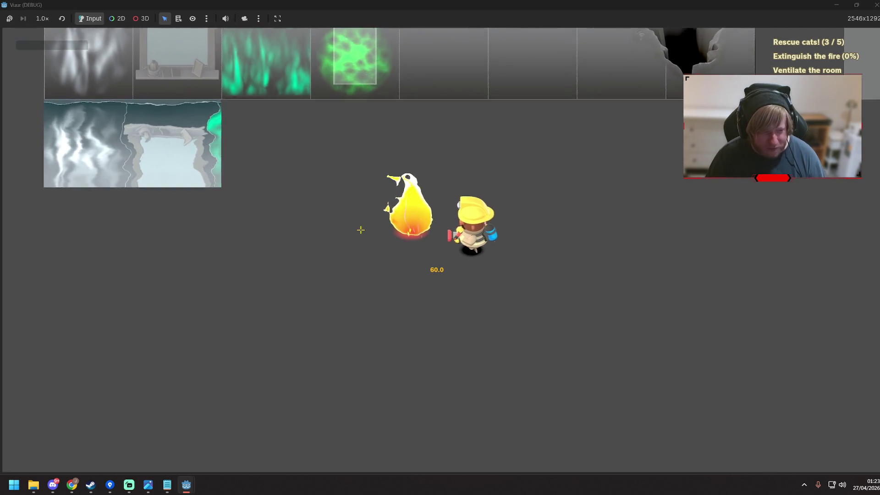
key(w)
key(a)
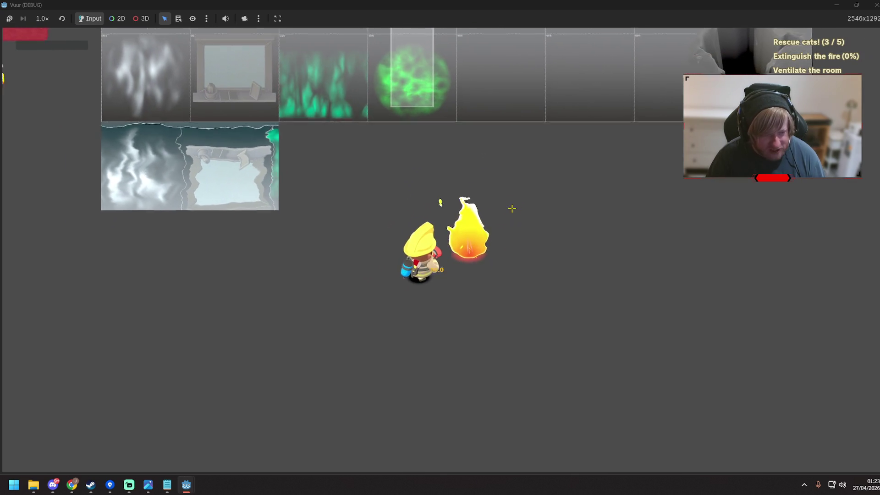
key(s)
key(d)
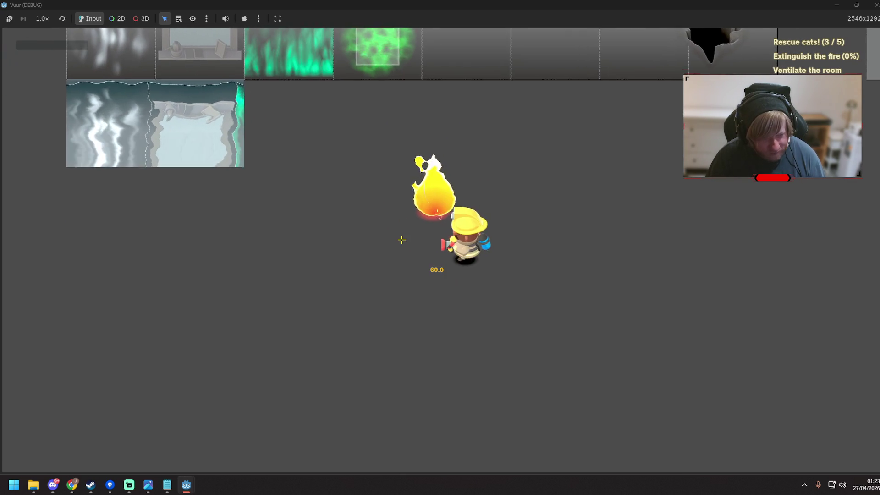
key(w)
key(a)
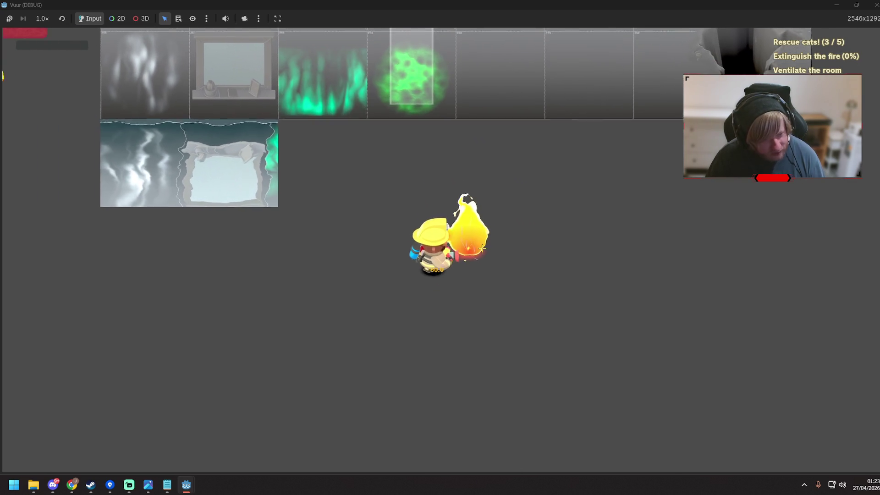
key(d)
key(w)
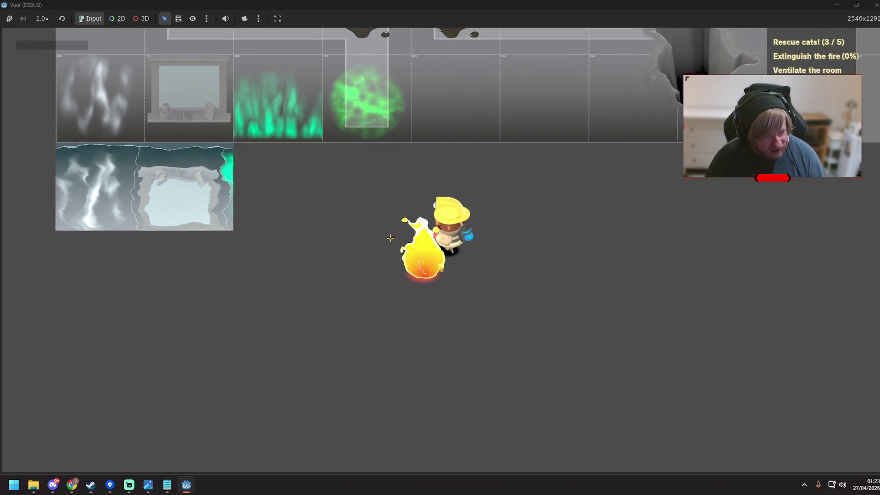
key(a)
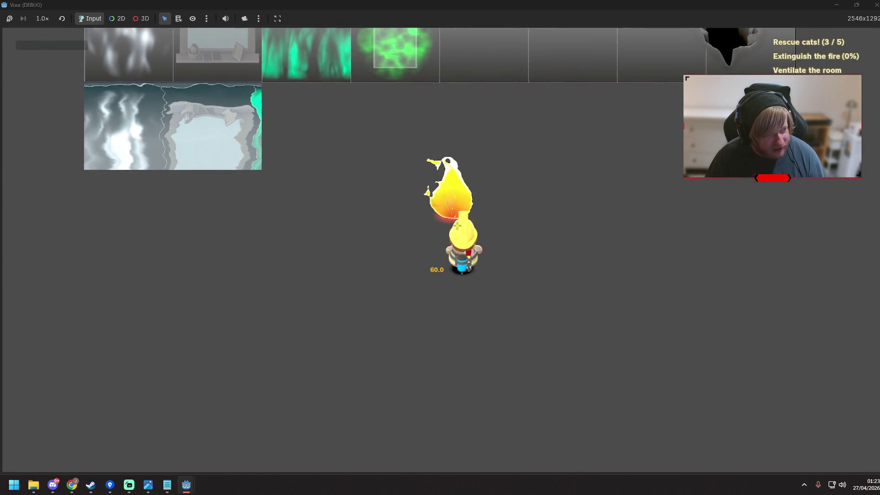
Step: Steer across and around the fire again, then head away left across the level
key(d)
key(w)
key(a)
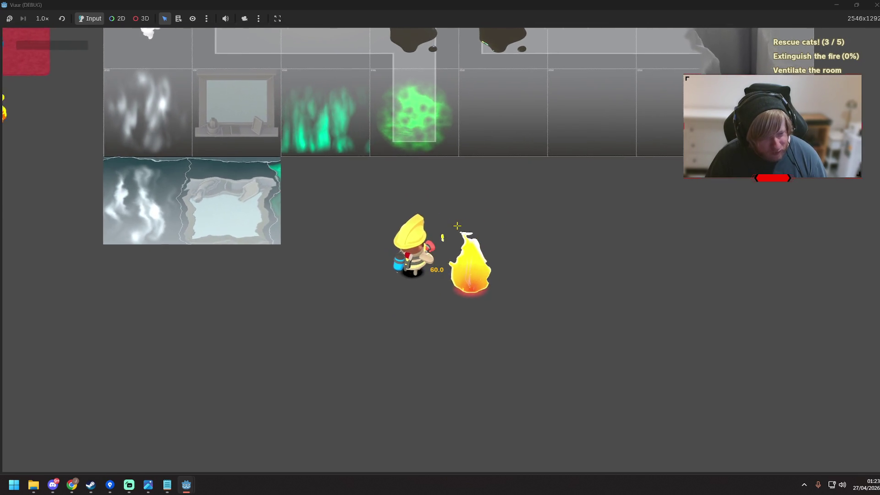
key(s)
key(d)
key(w)
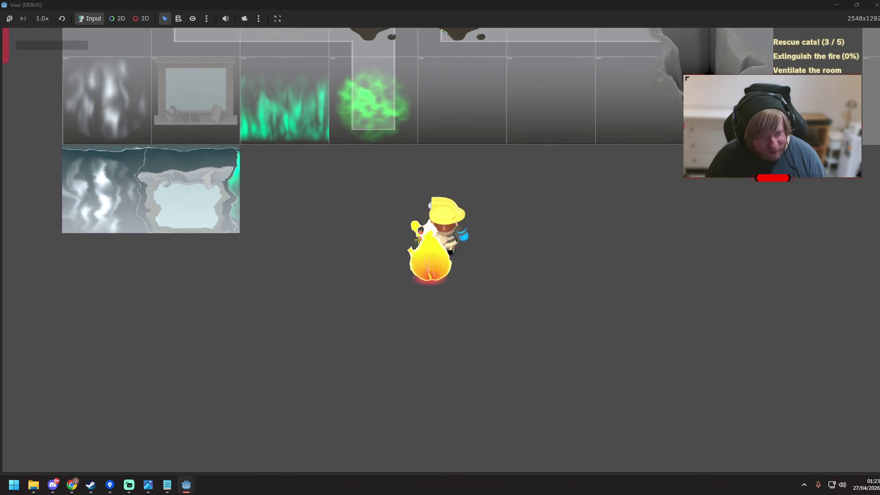
key(a)
key(s)
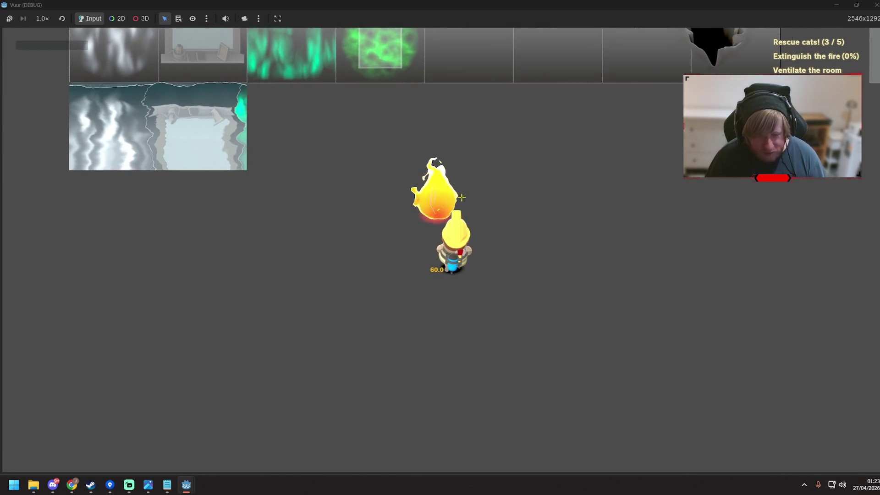
key(a)
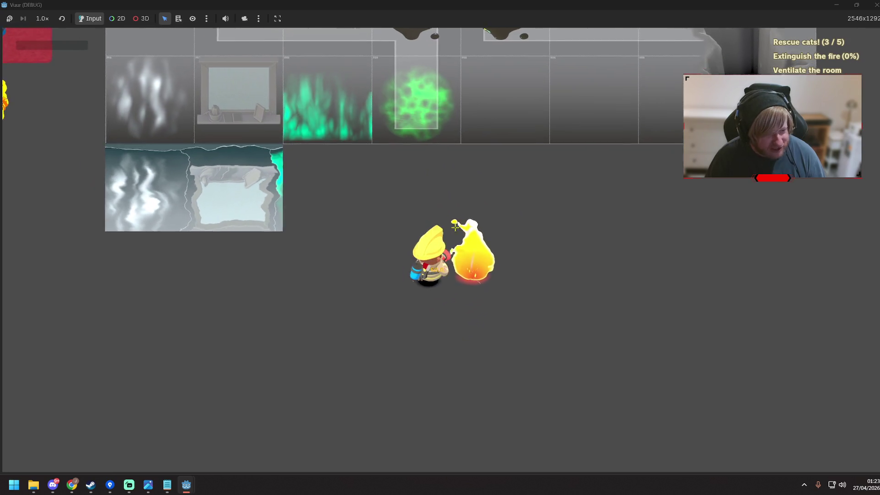
key(d)
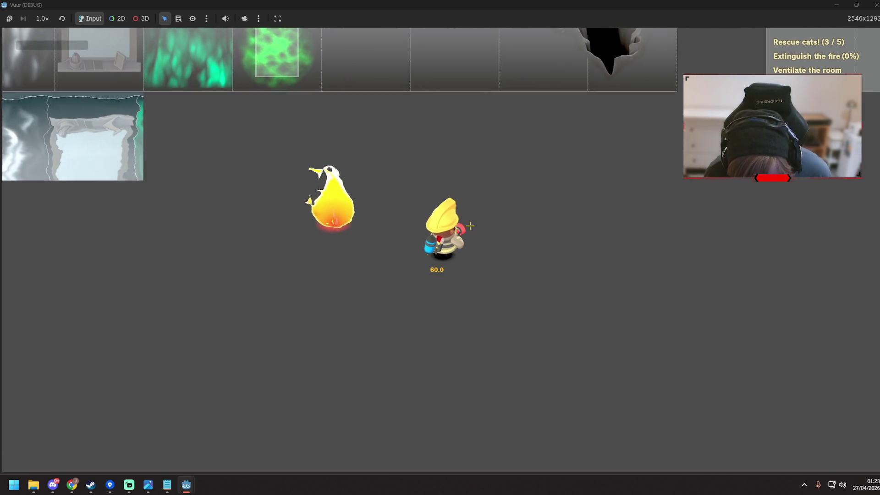
key(w)
key(a)
key(a)
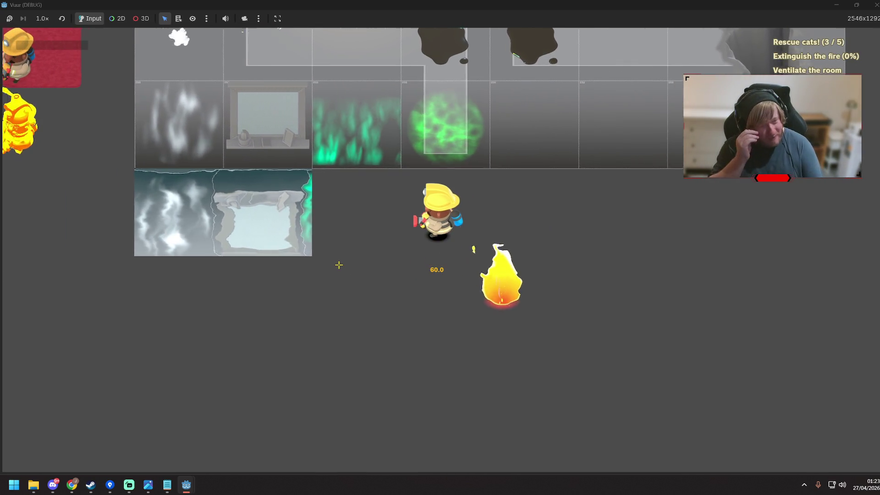
key(w)
key(w)
key(a)
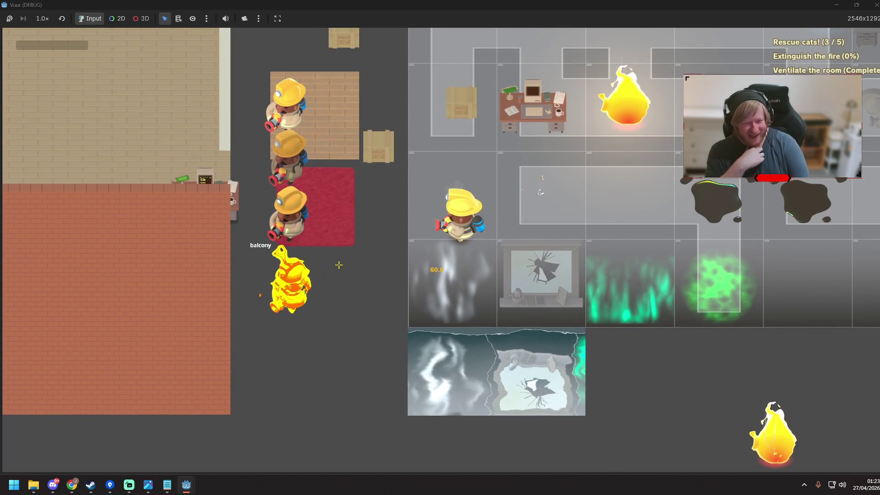
Step: Walk the firefighter up past the planters and right toward the trapped cats and desk
key(a)
key(a)
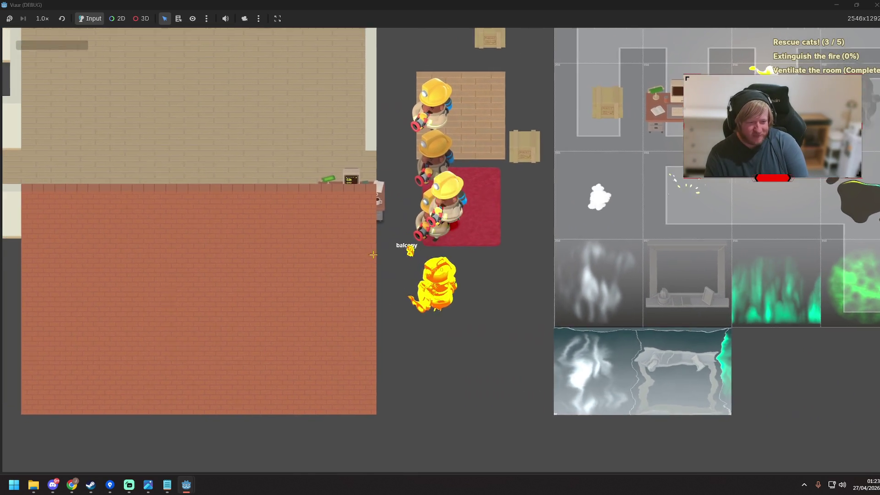
key(w)
key(d)
key(d)
key(w)
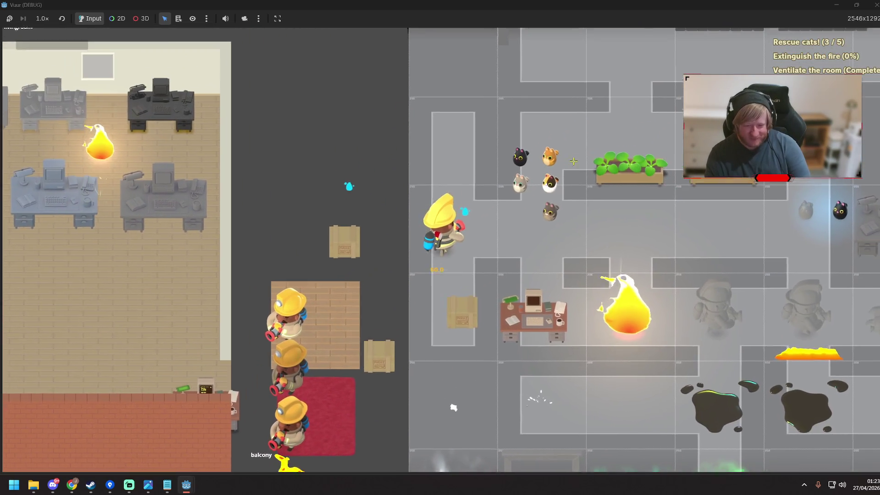
key(w)
key(a)
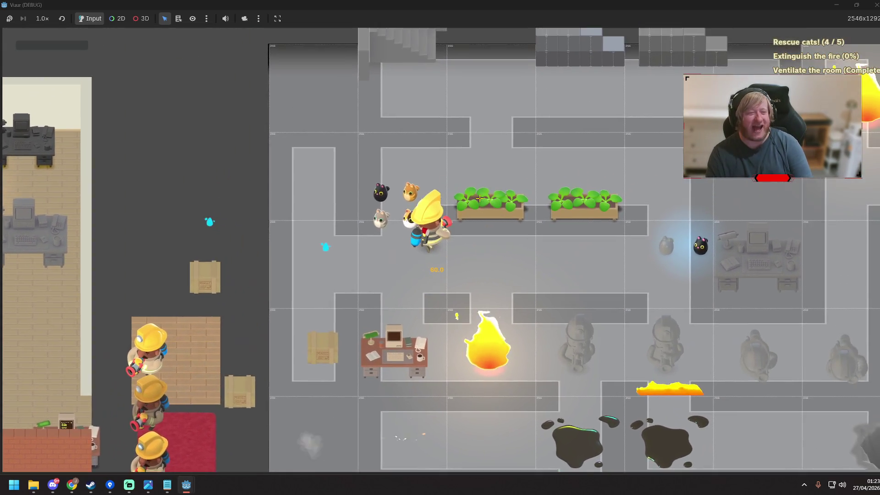
key(d)
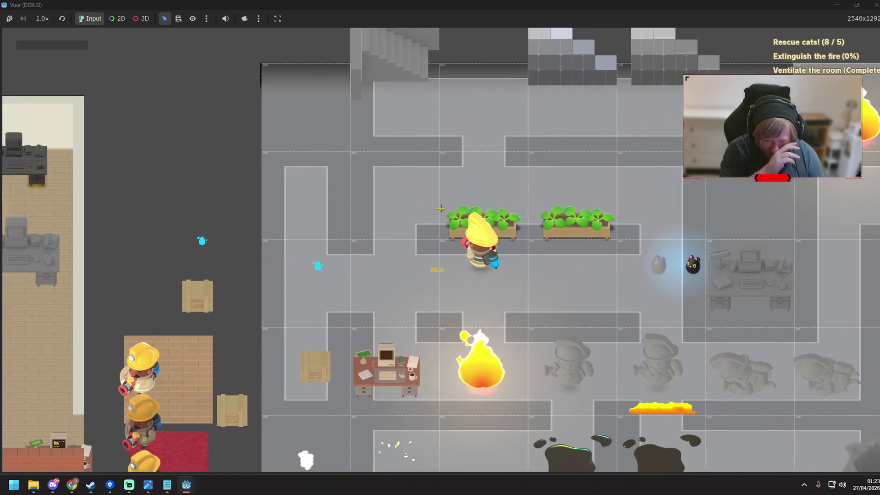
key(d)
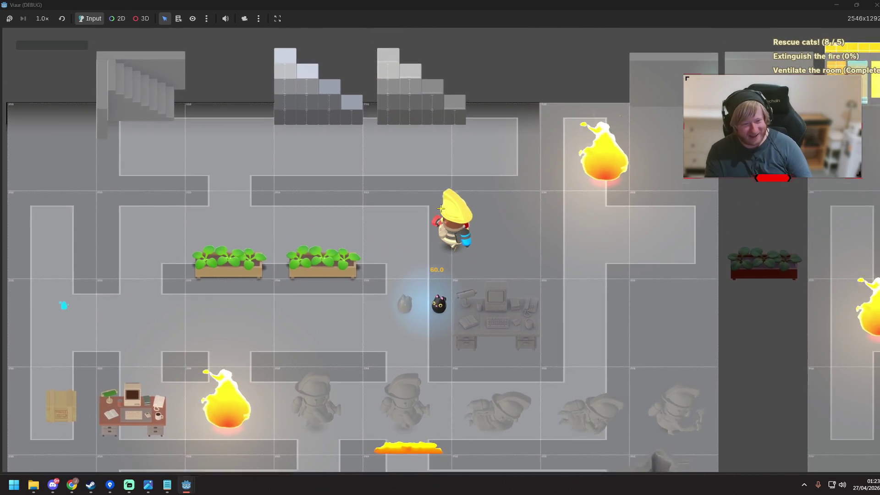
key(d)
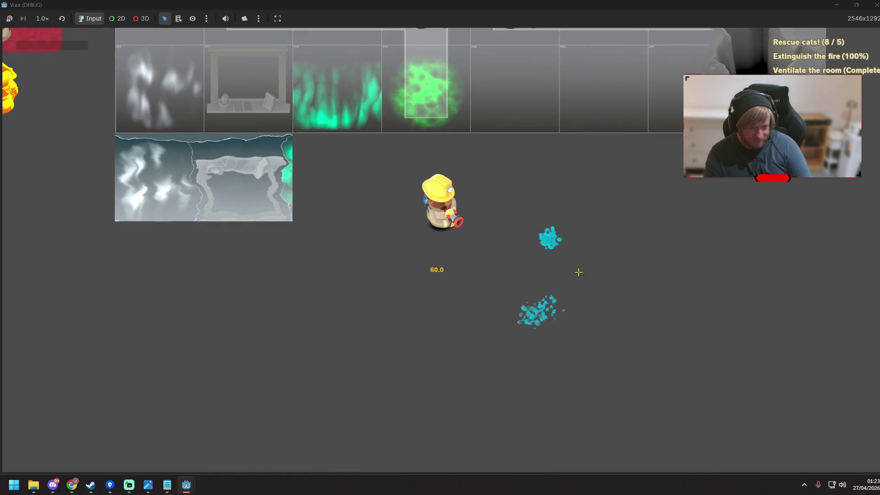
Step: Walk up past the fire and right across the level, then close the game window
key(w)
key(a)
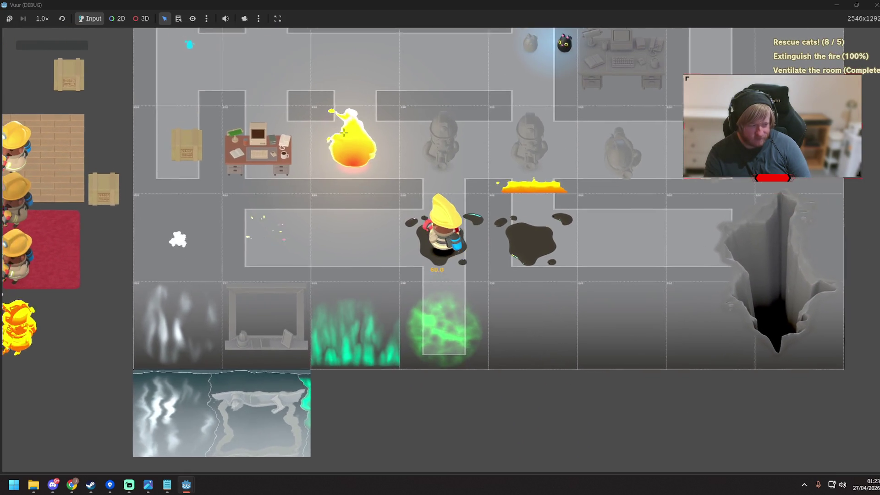
key(w)
key(a)
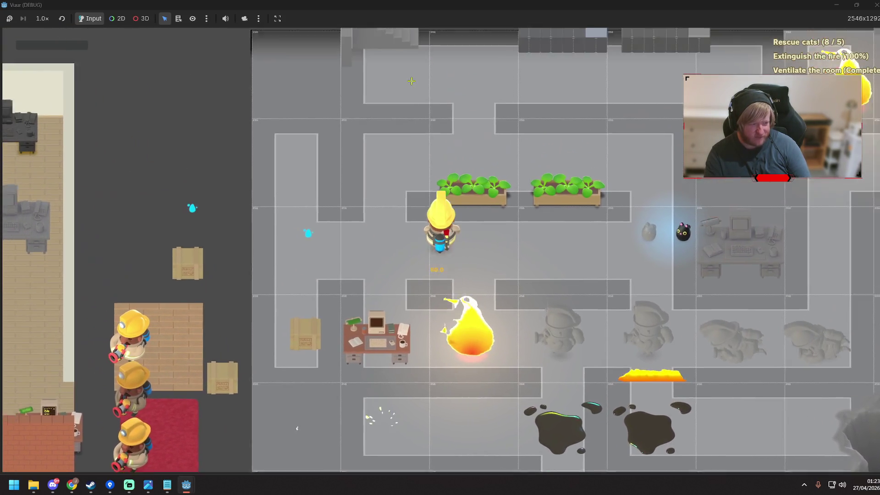
key(a)
key(w)
key(d)
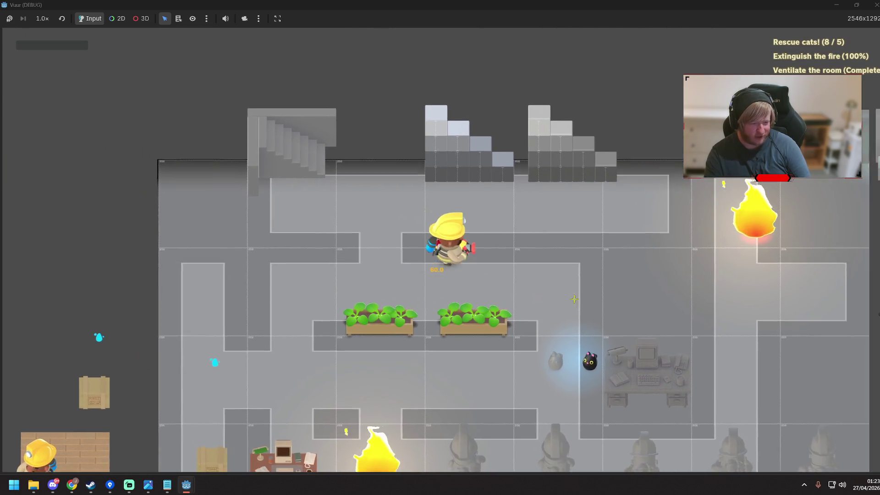
key(s)
key(d)
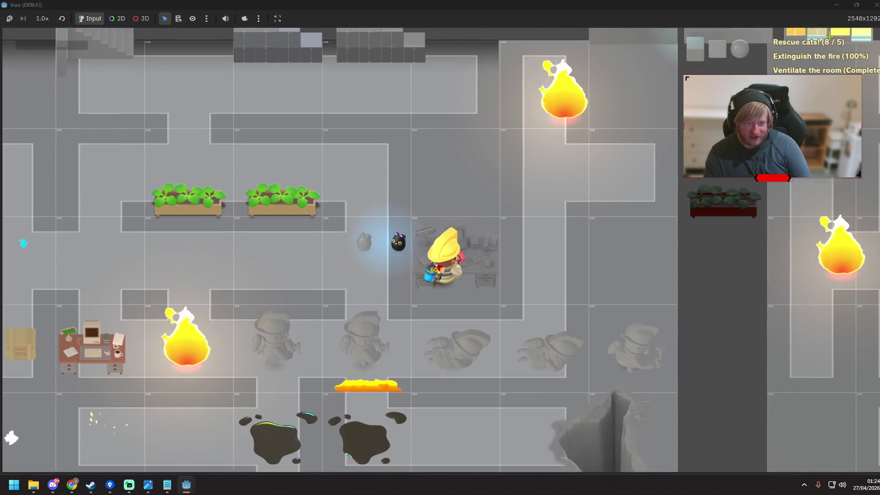
key(d)
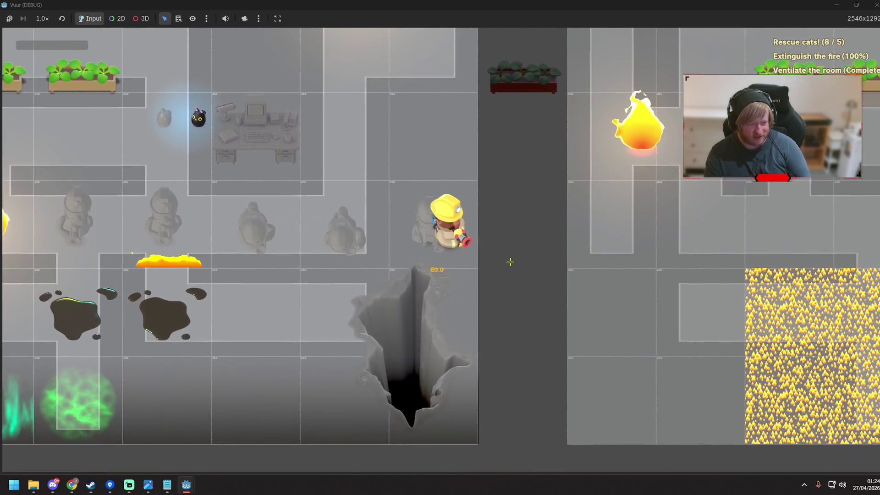
key(d)
key(w)
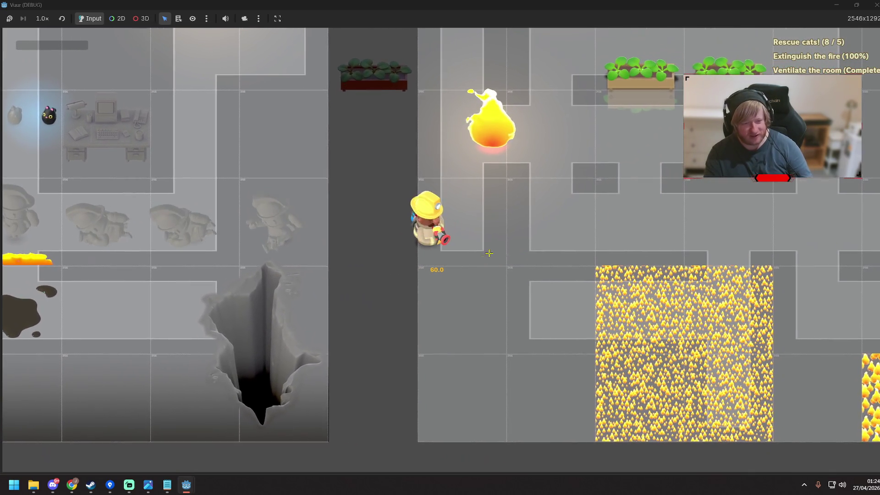
click(877, 4)
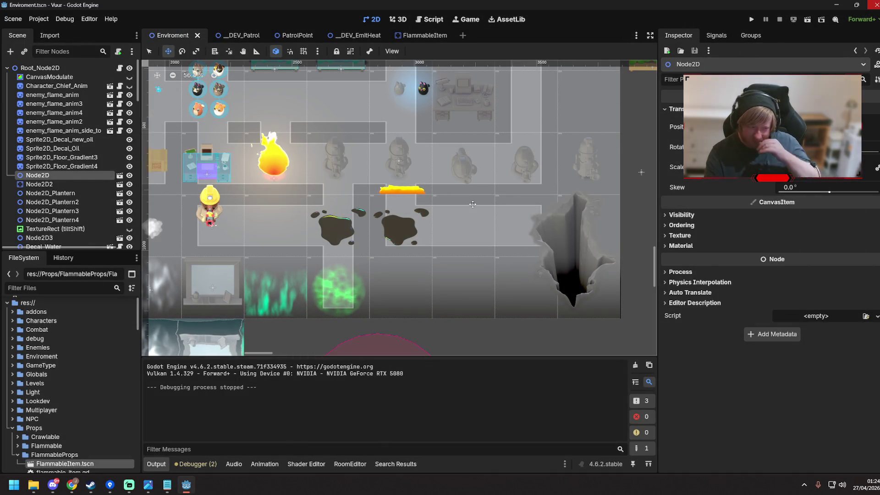
Step: Switch to Select mode, clear the selection, and bring up the __DEV_EmitHeat test scene
key(q)
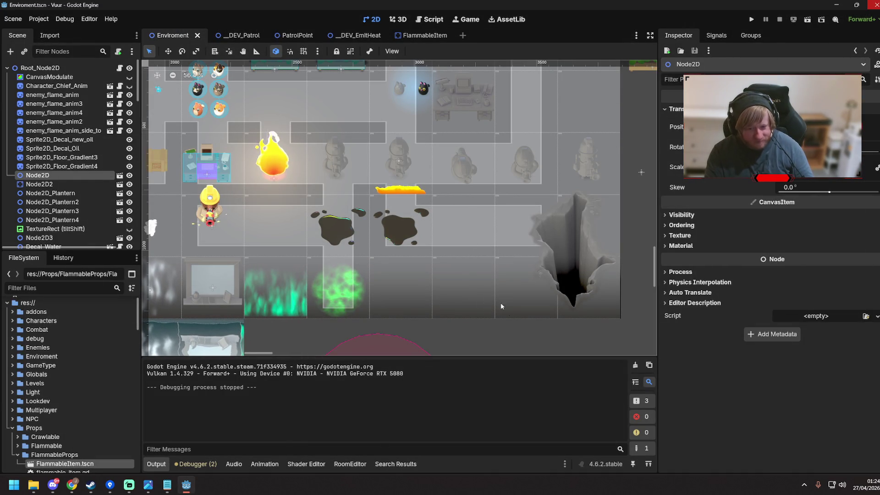
click(509, 330)
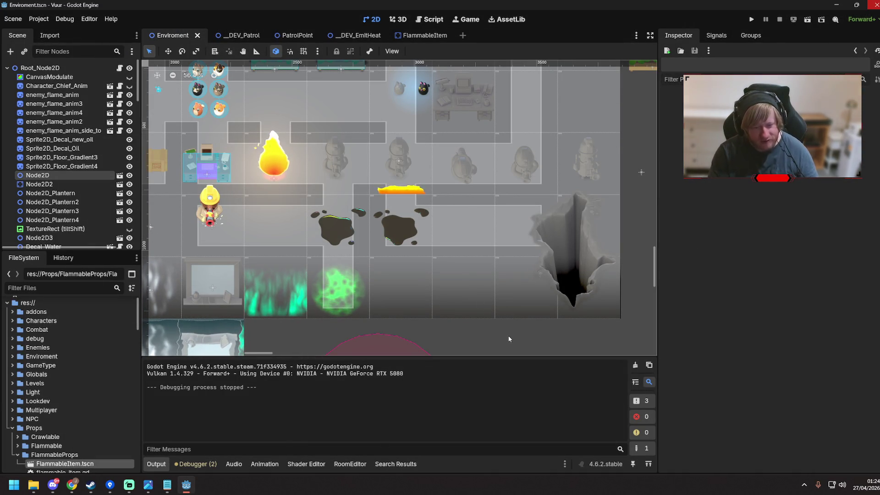
click(401, 38)
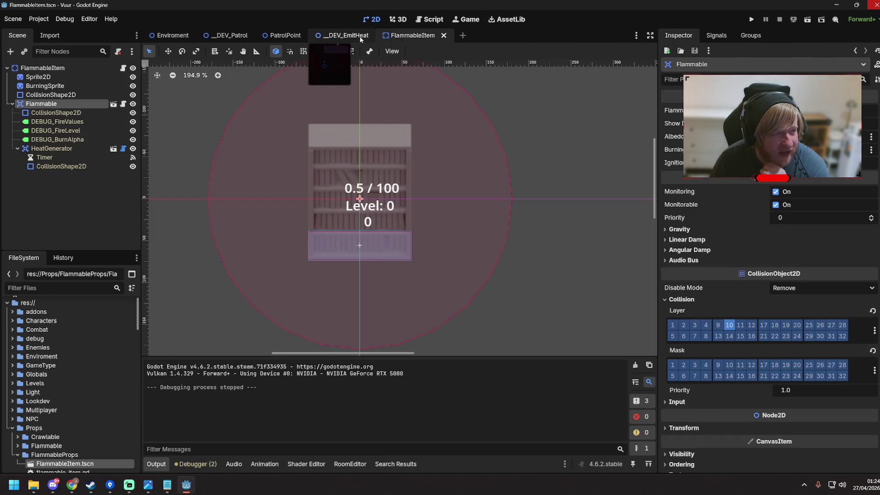
click(360, 39)
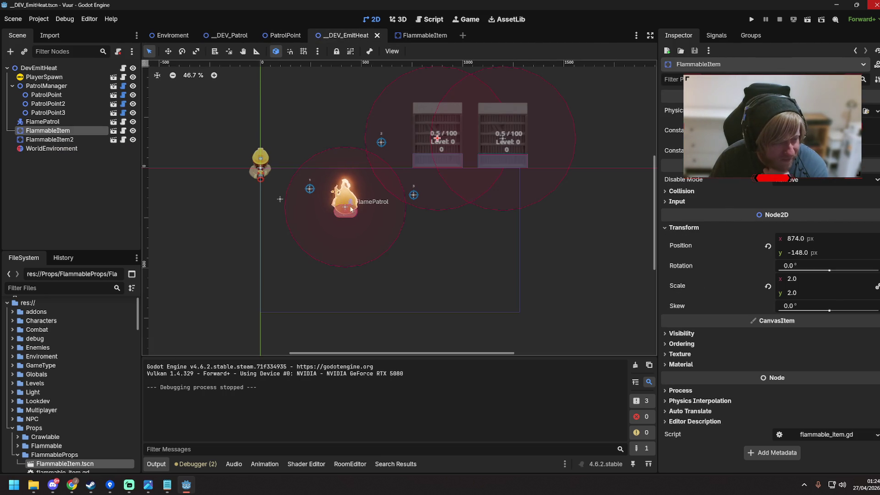
Step: Select the bookshelves to inspect FlammableItem2's heat of 0.5 / 100
click(438, 115)
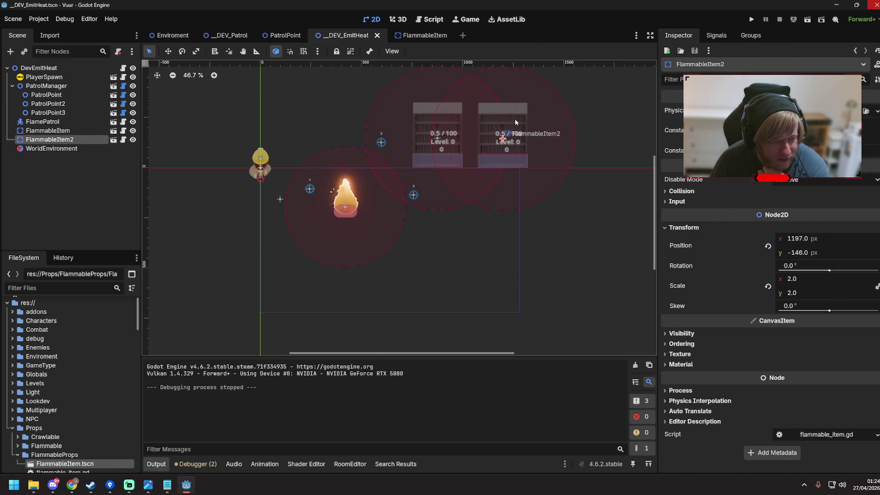
click(542, 119)
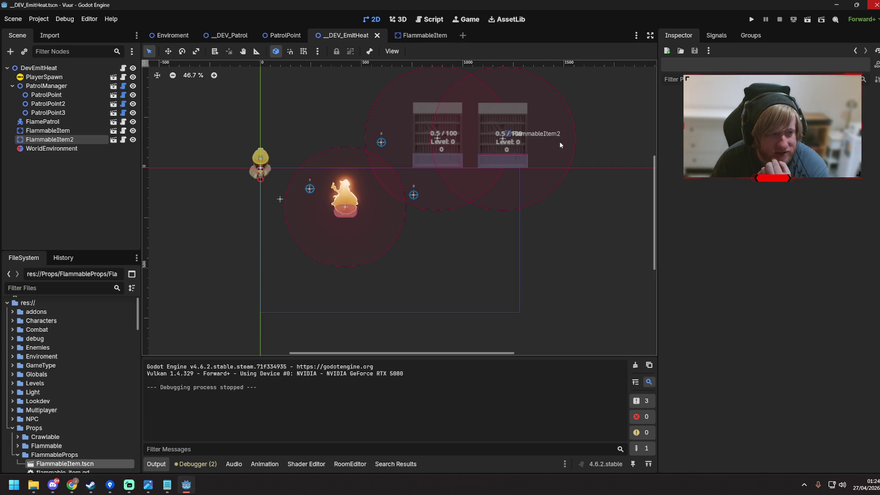
click(526, 119)
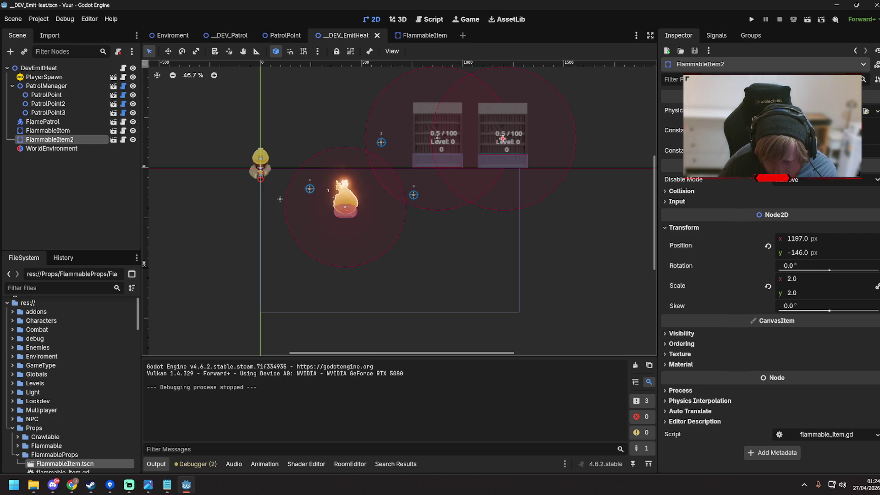
key(alt+Tab)
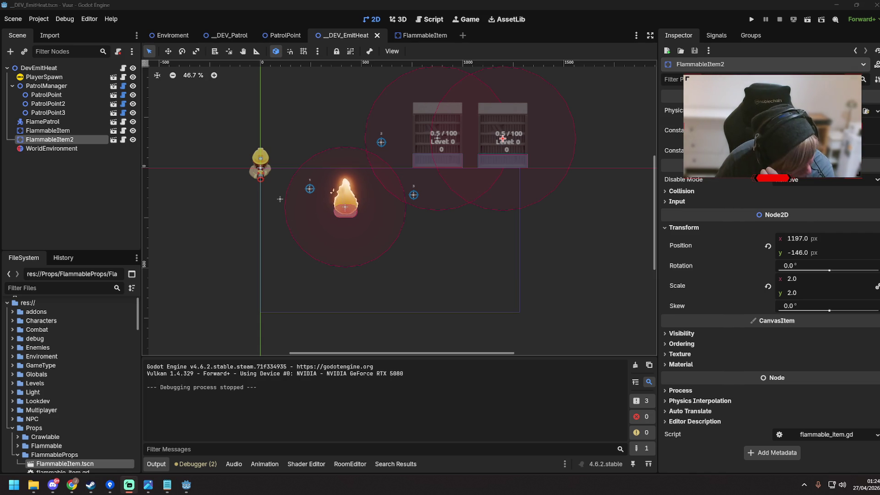